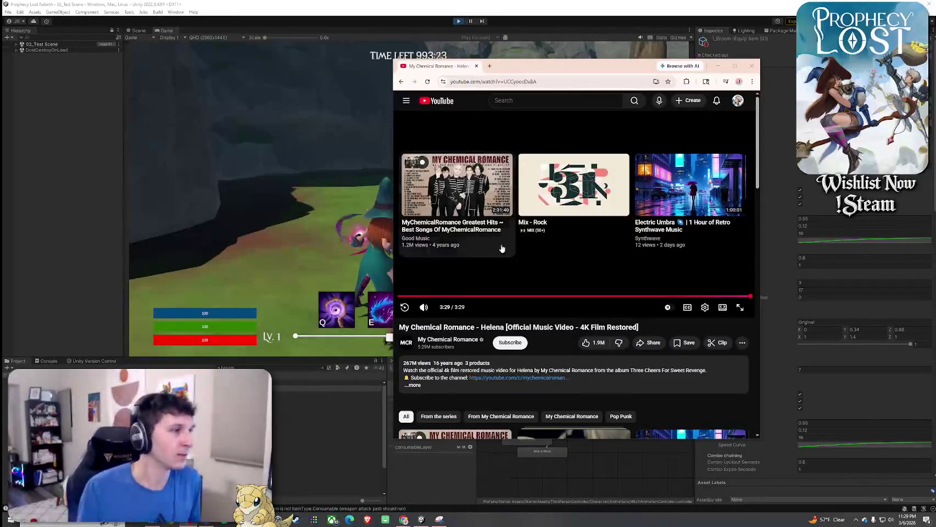
- Let My Chemical Romance's 'Helena' play to 3:29, leaving the recommended videos showing
scroll(507, 259, "down", 2)
- Start the Pop Punk Anthems playlist, collapse its panel, and switch back to Unity
scroll(507, 260, "down", 2)
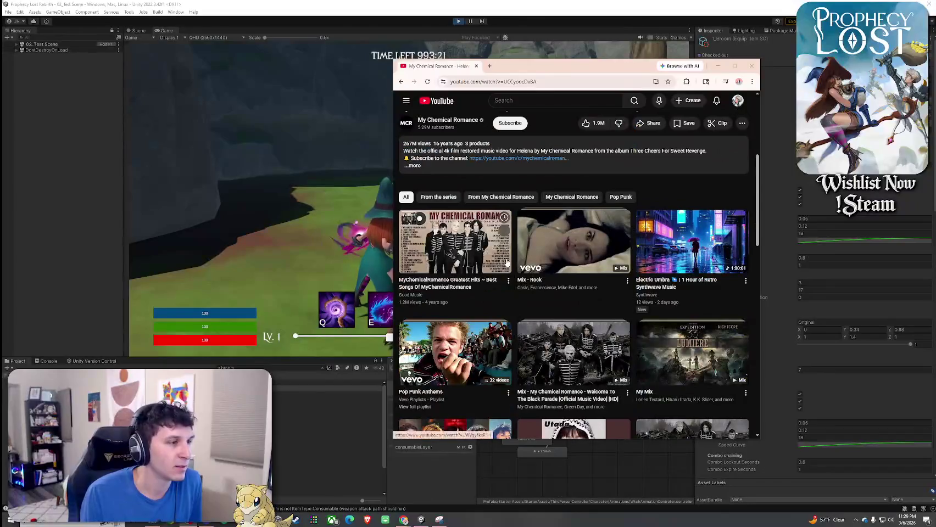
left_click(493, 355)
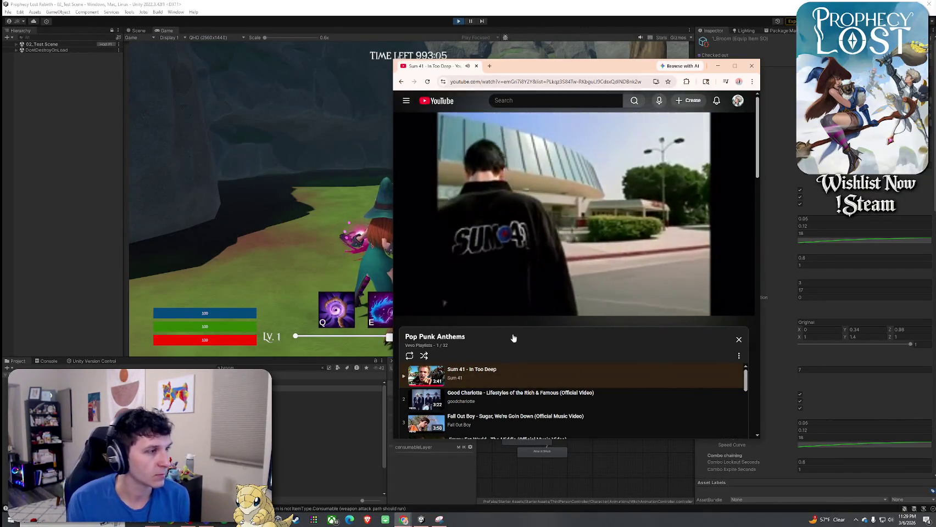
left_click(515, 331)
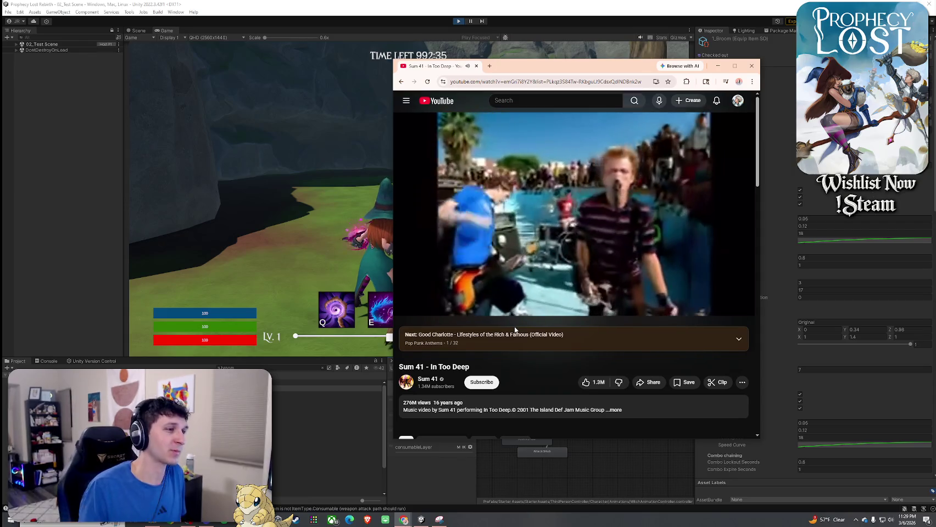
key("alt+Tab")
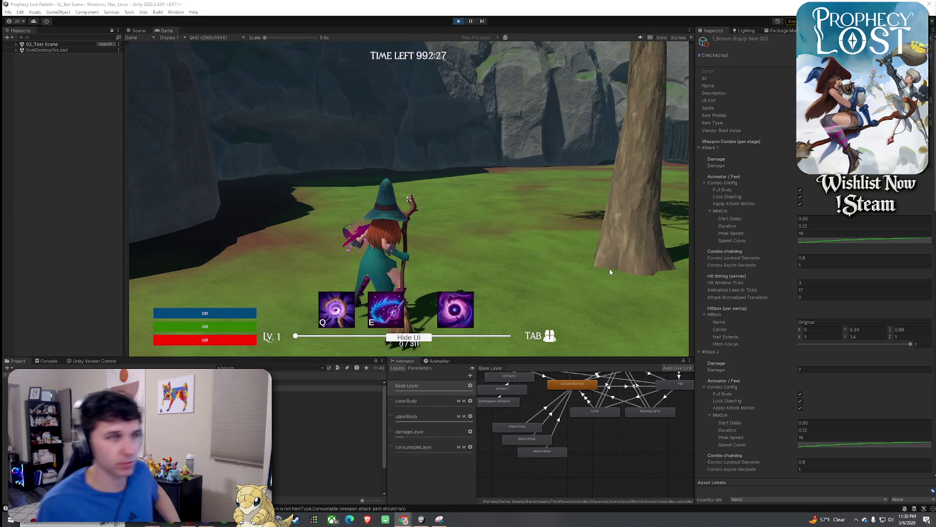
key("space")
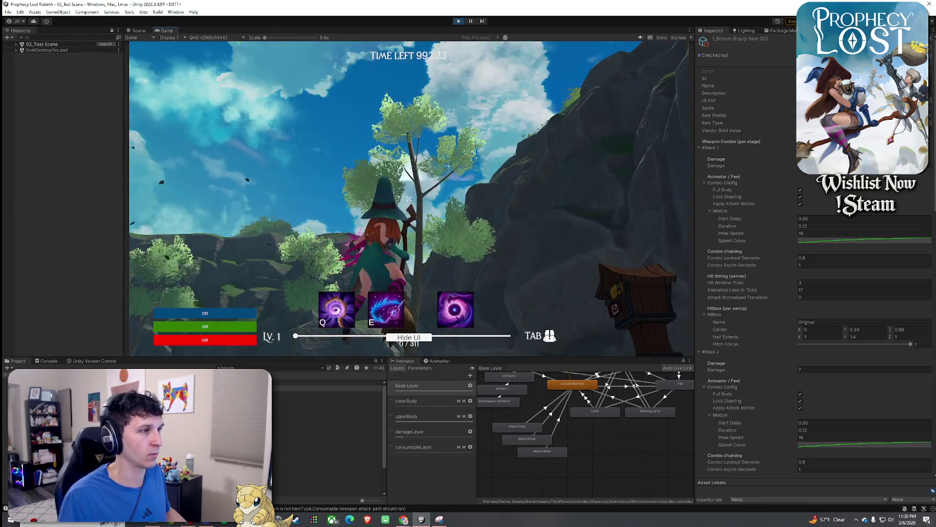
key("space")
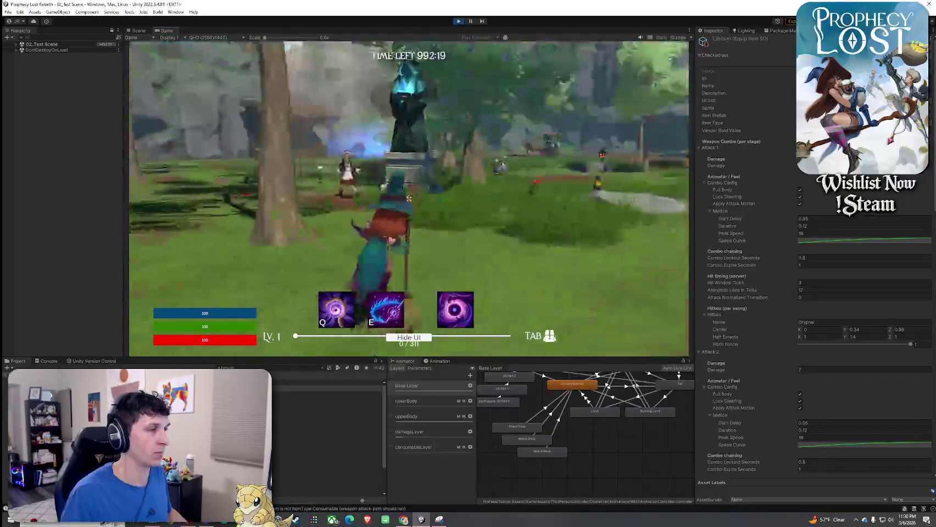
key("w")
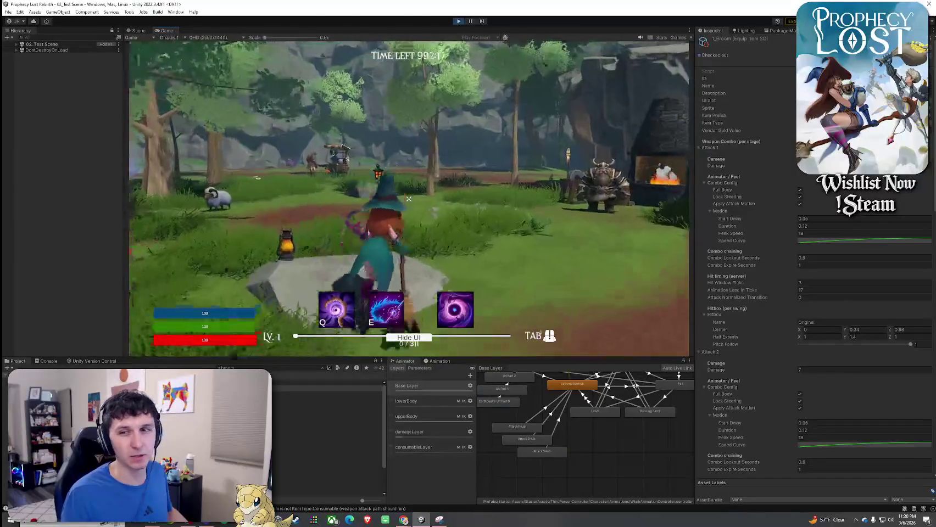
key("w")
key("w")
left_click(408, 199)
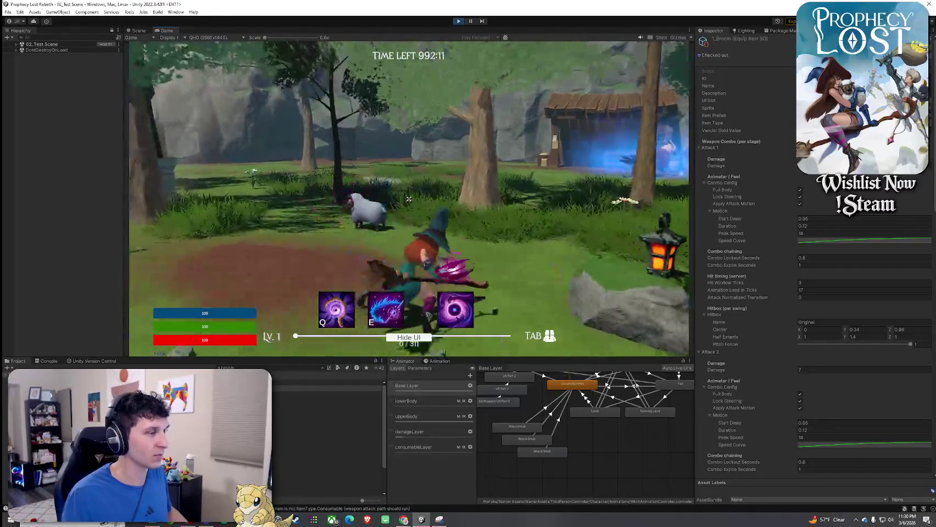
left_click(408, 199)
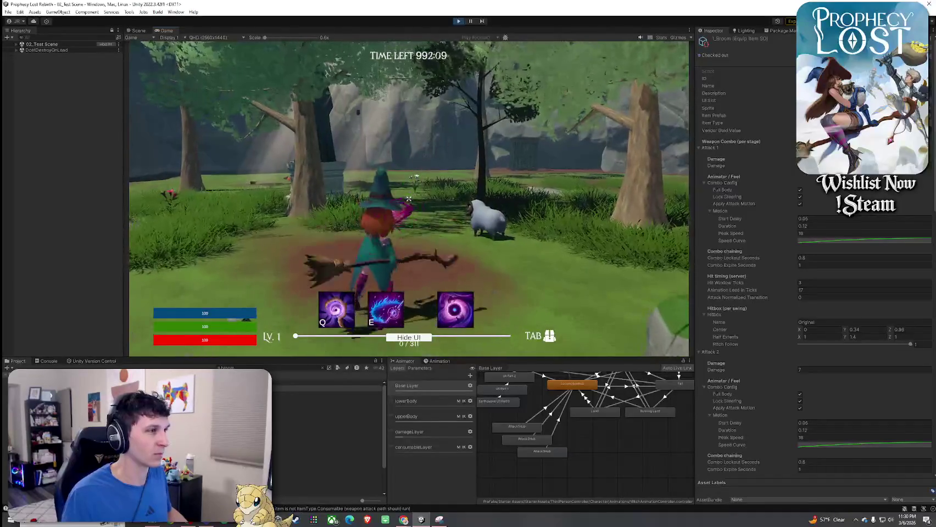
left_click(409, 200)
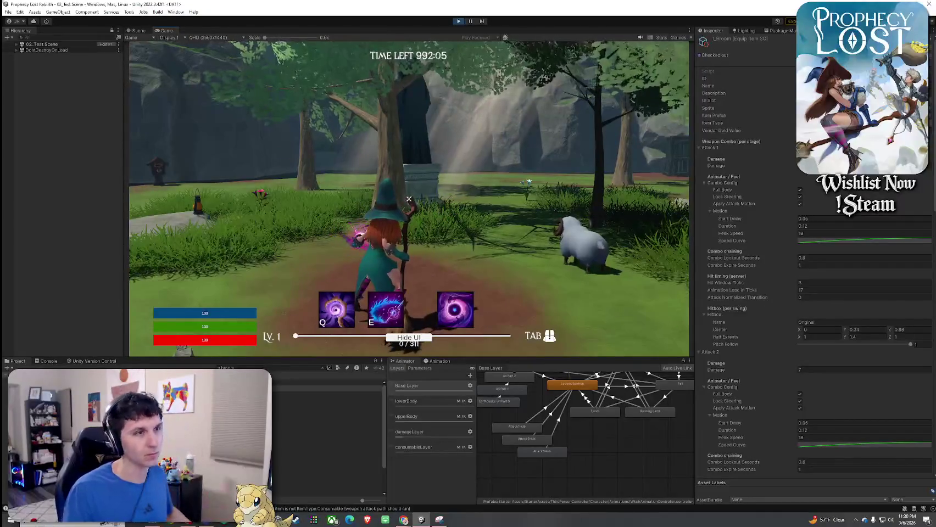
key("super")
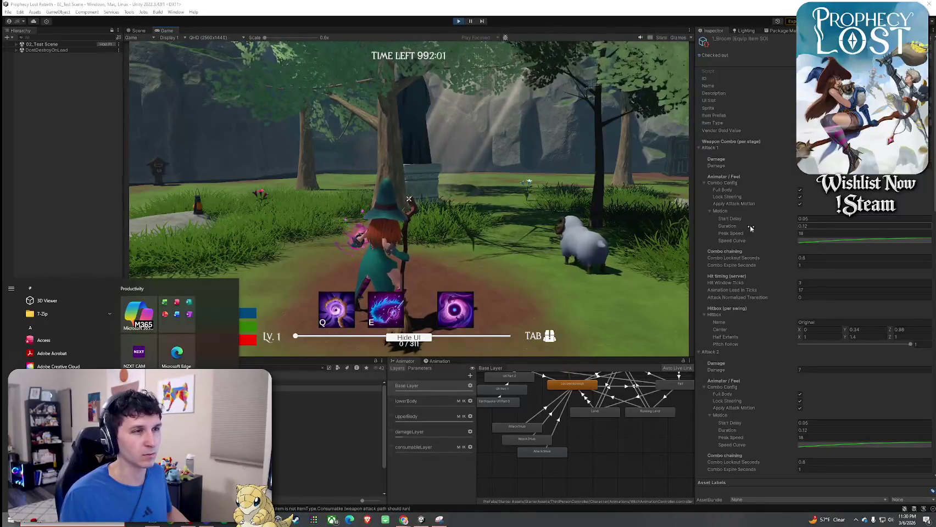
key("super")
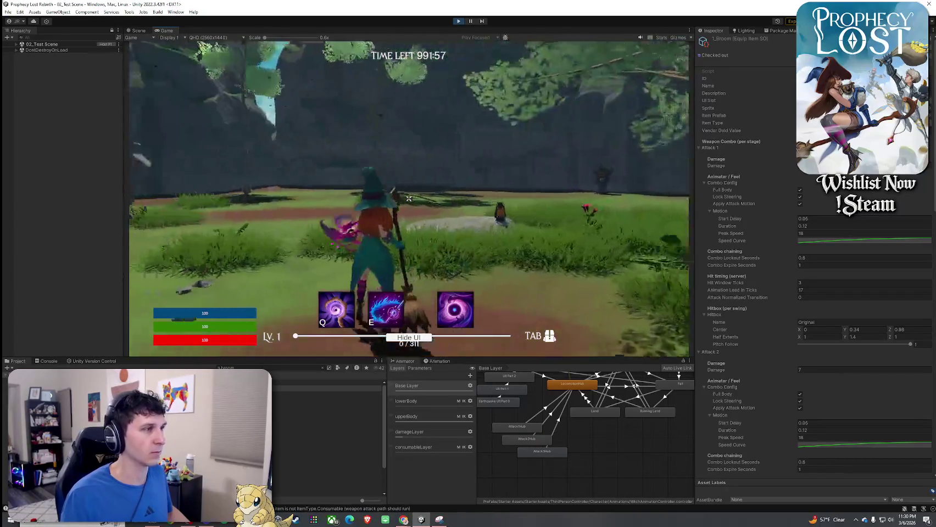
left_click(409, 199)
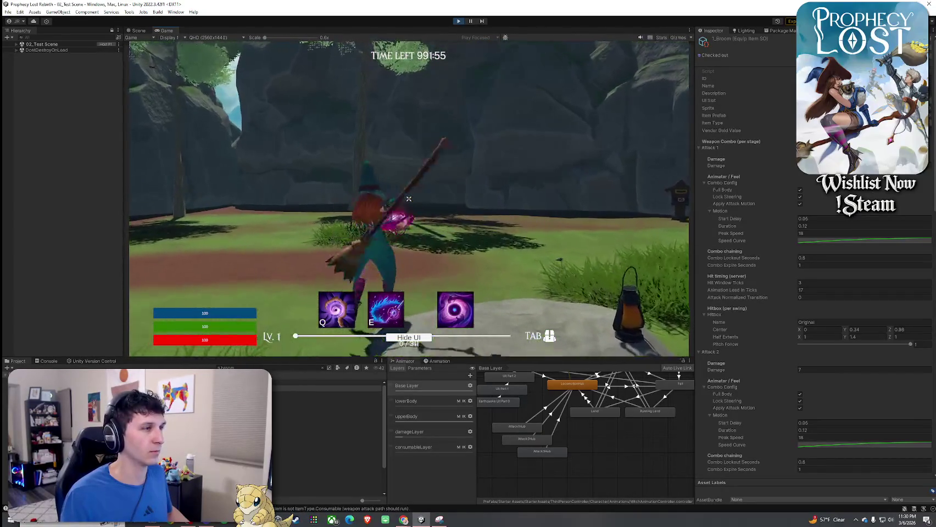
left_click(408, 199)
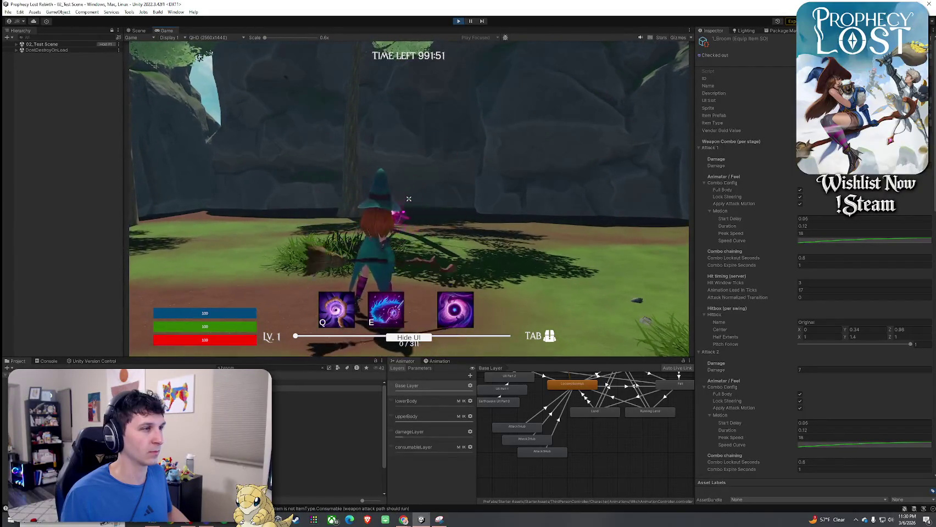
key("super")
- Set Attack 1's Motion Start Delay to 0.1, then change it to 0.2
left_click(818, 219)
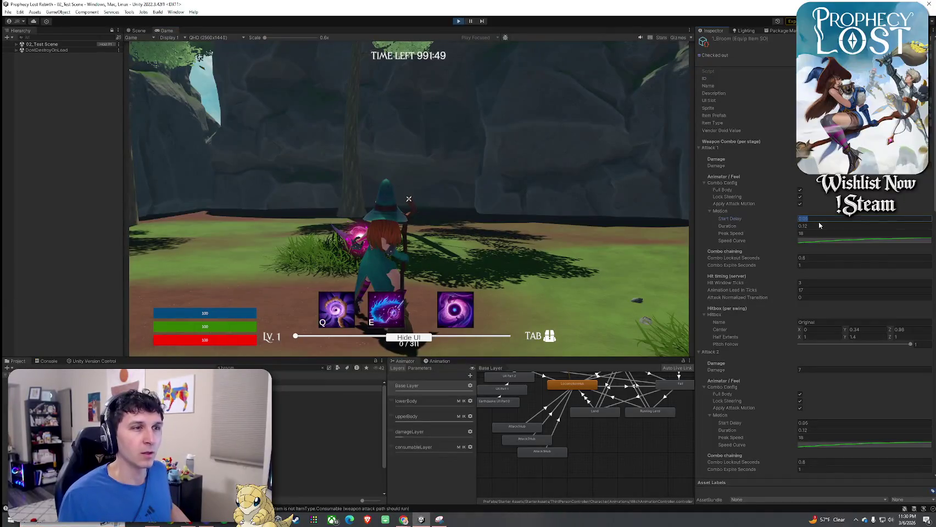
type("0.1")
key("Return")
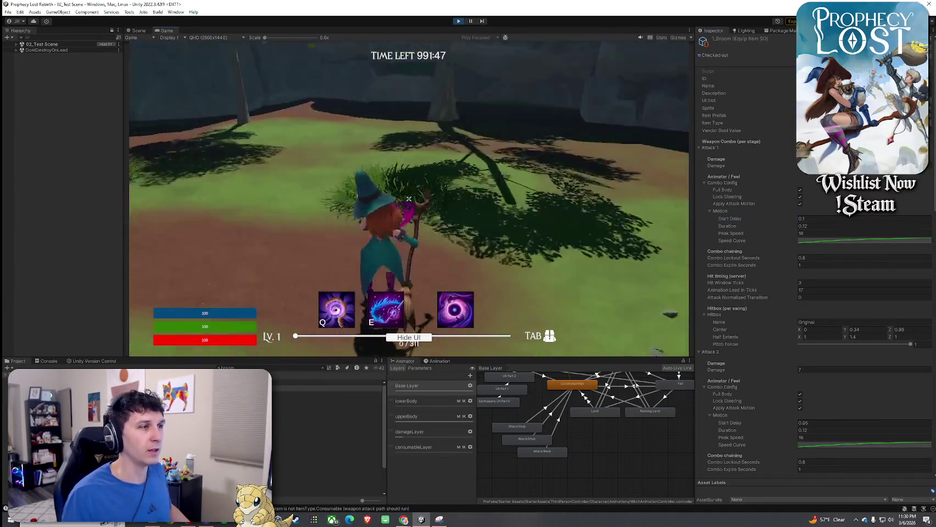
key("super")
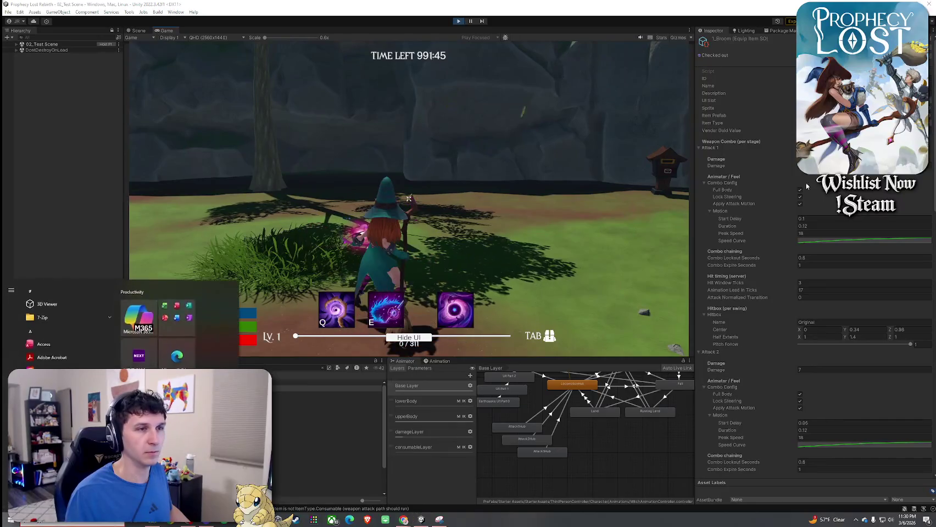
left_click(823, 217)
type("0.2")
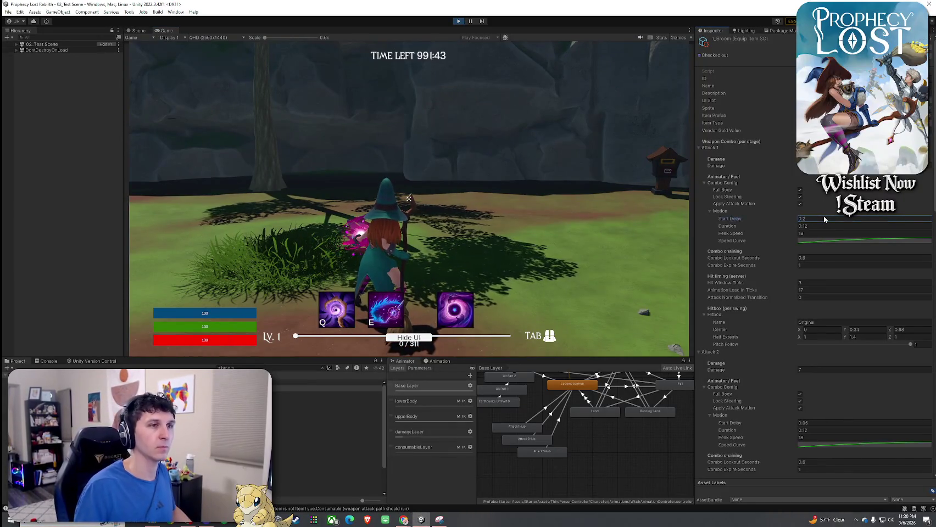
key("Return")
- Playtest several broom combo swings with the 0.2 delay, then open the Attack2Hub sub-state machine
left_click(409, 199)
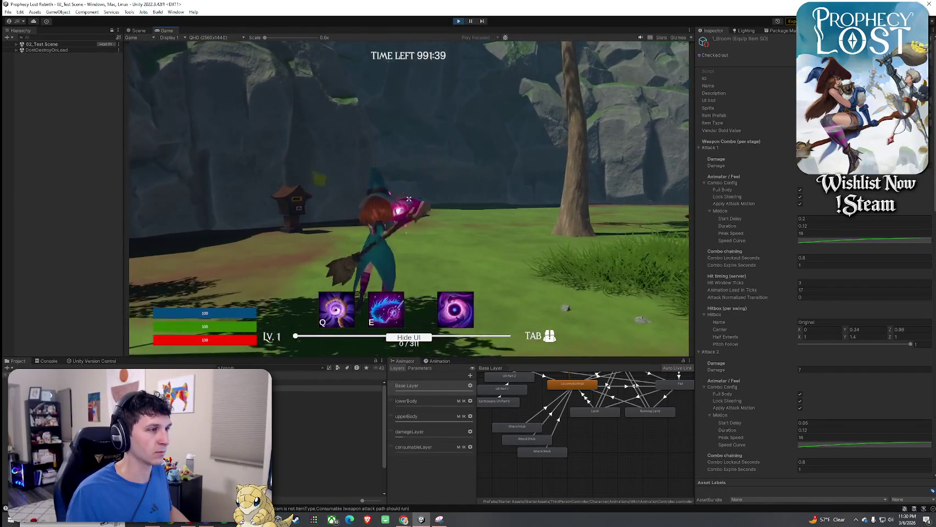
left_click(408, 199)
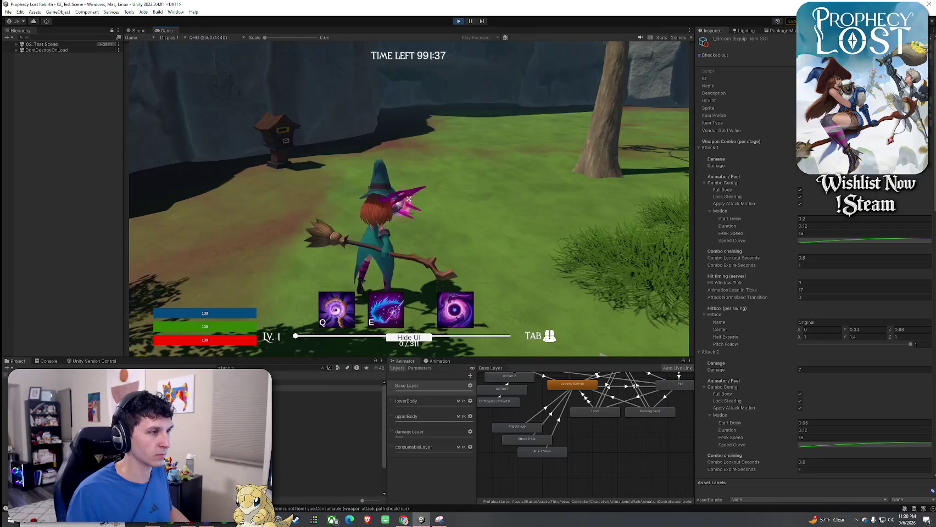
left_click(409, 199)
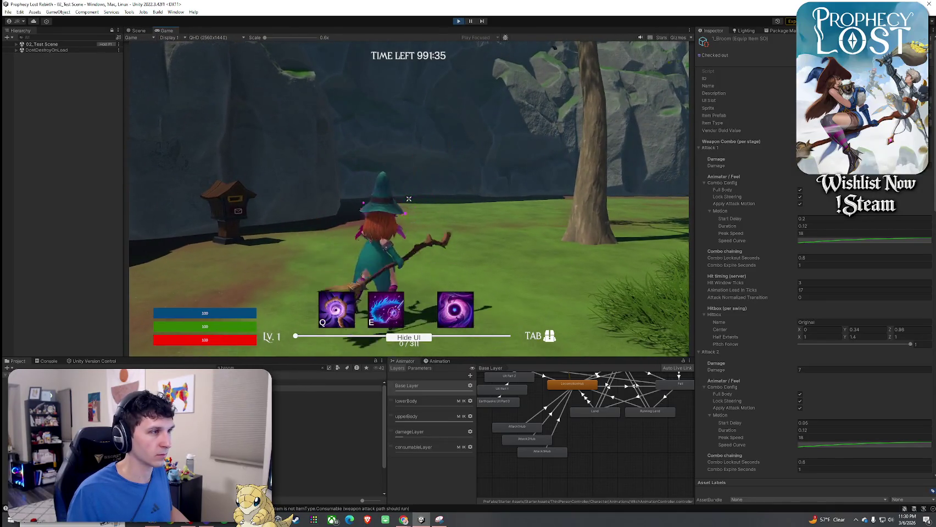
left_click(409, 199)
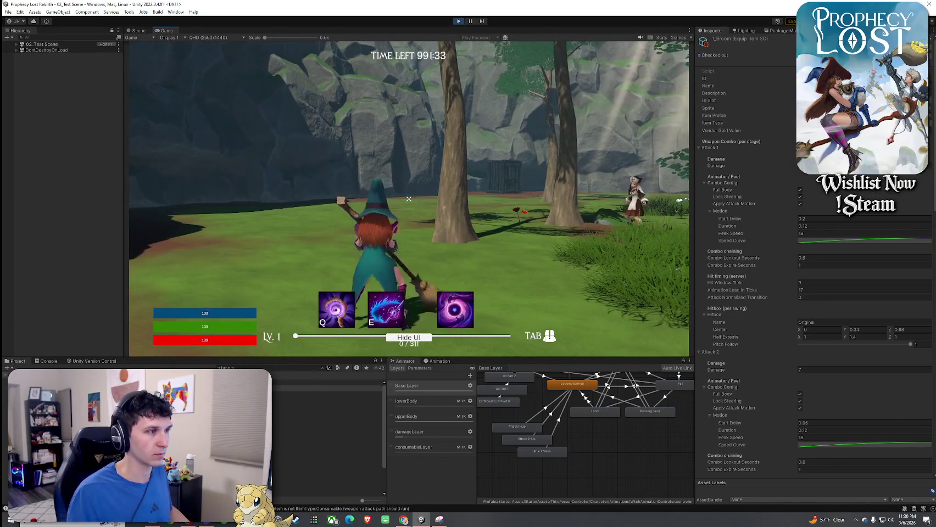
left_click(408, 199)
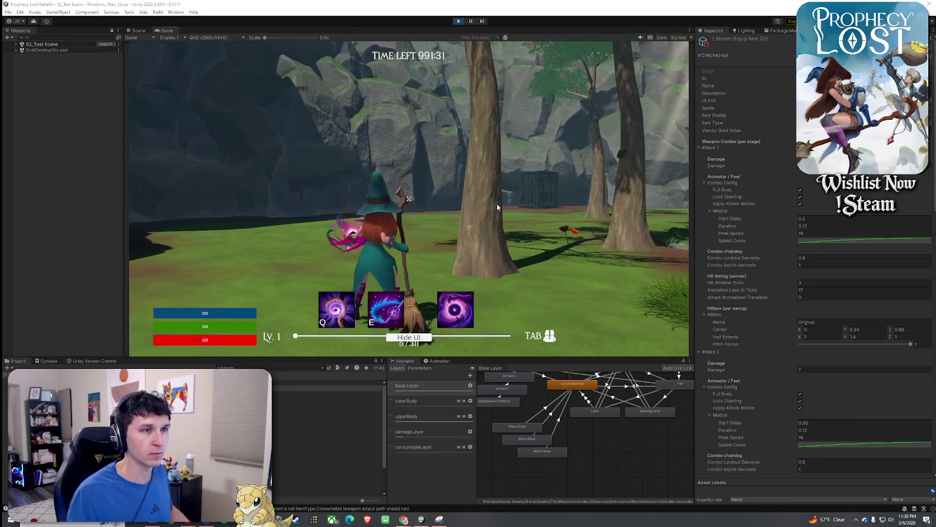
left_click(409, 198)
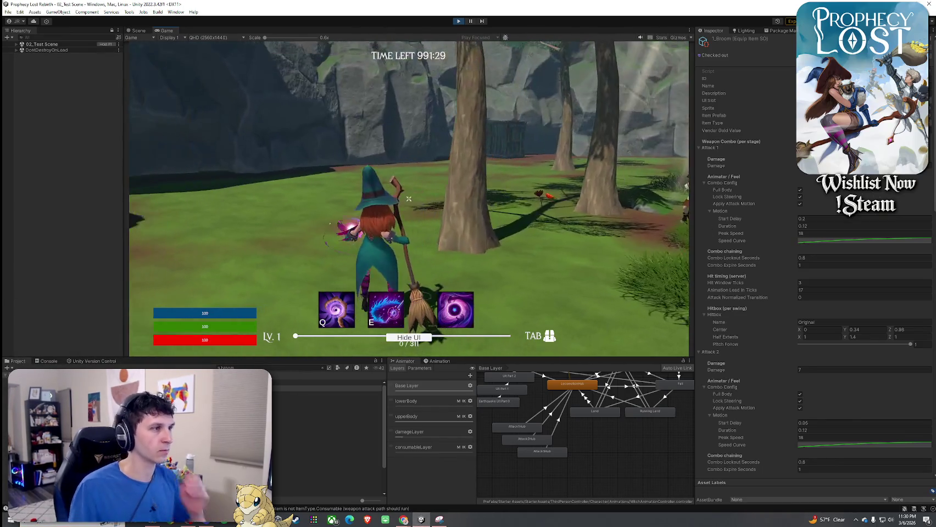
left_click(409, 199)
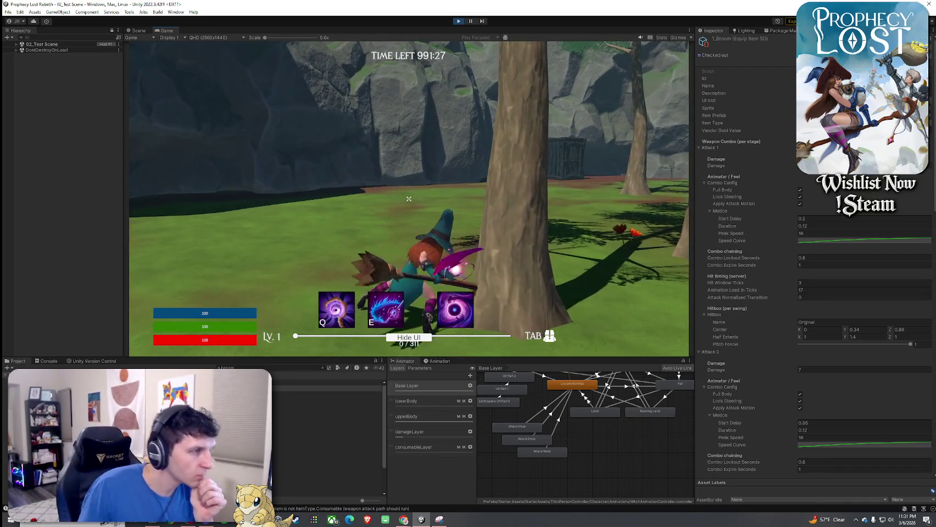
key("super")
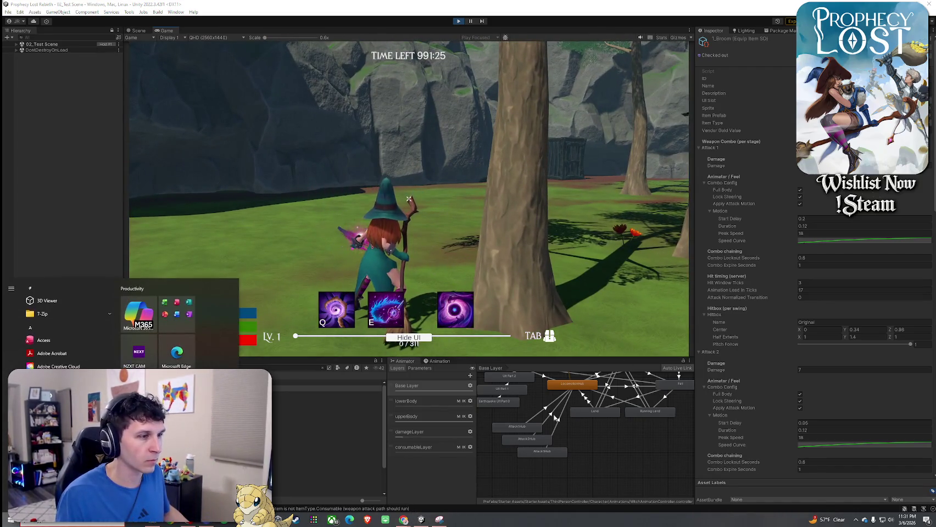
left_click(535, 433)
double_click(539, 442)
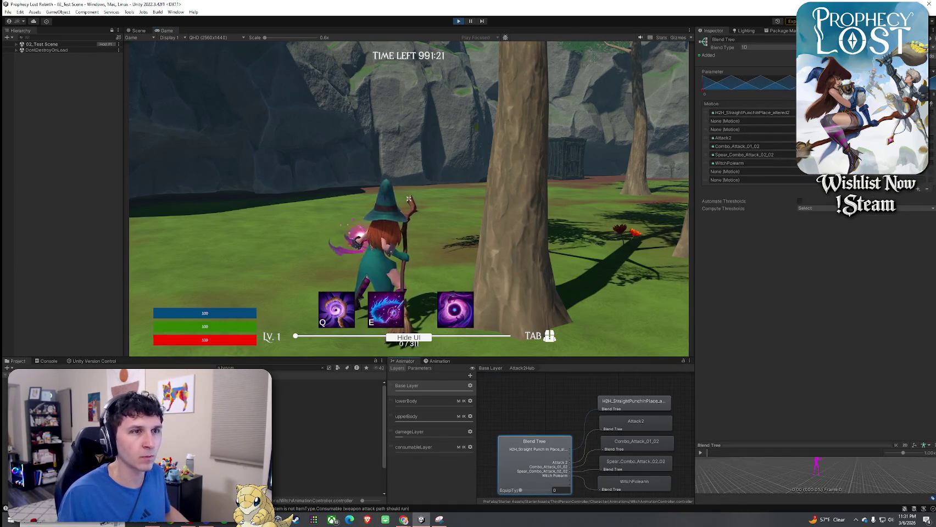
- Cast the witch's pink spell and chain four broom swings to test the combo
left_click(408, 200)
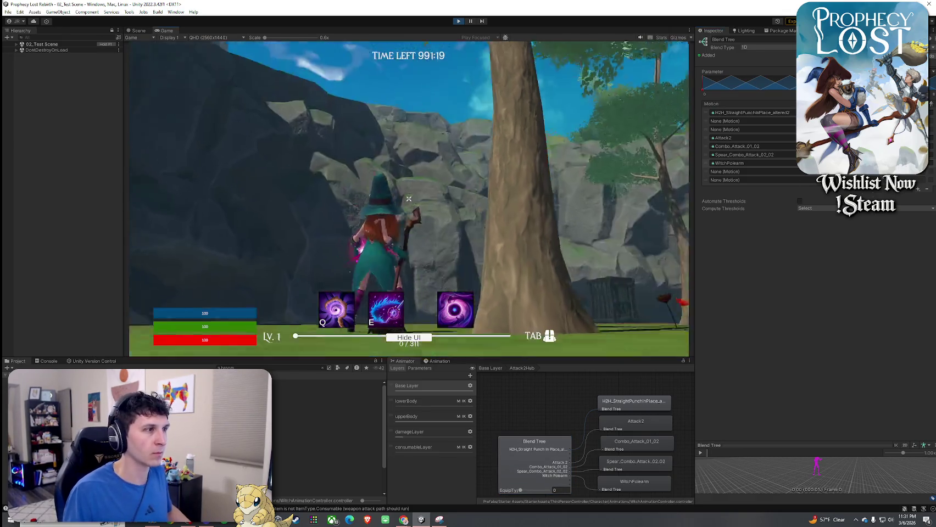
key("e")
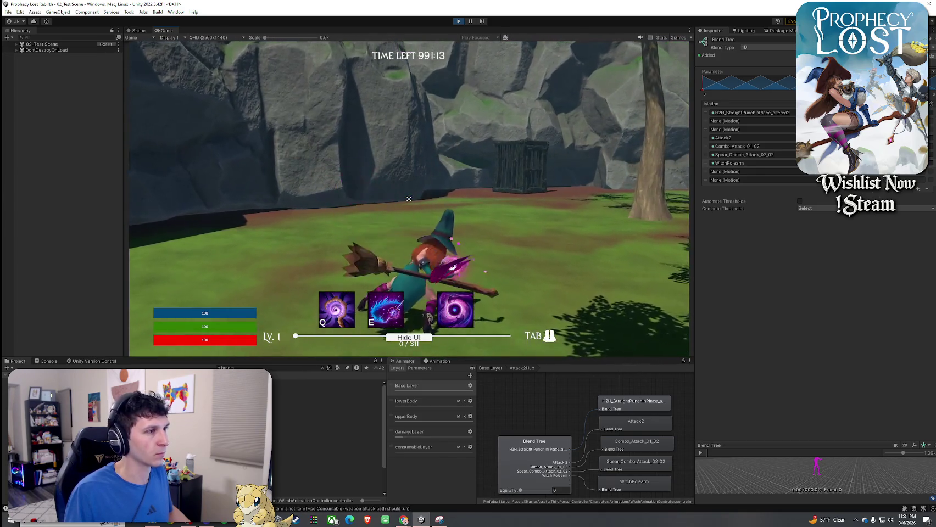
left_click(409, 199)
left_click(409, 198)
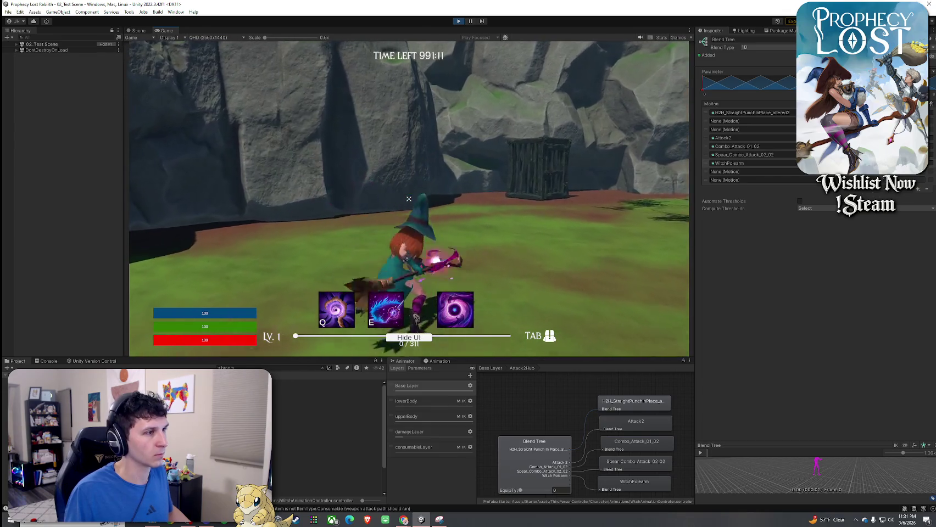
left_click(409, 199)
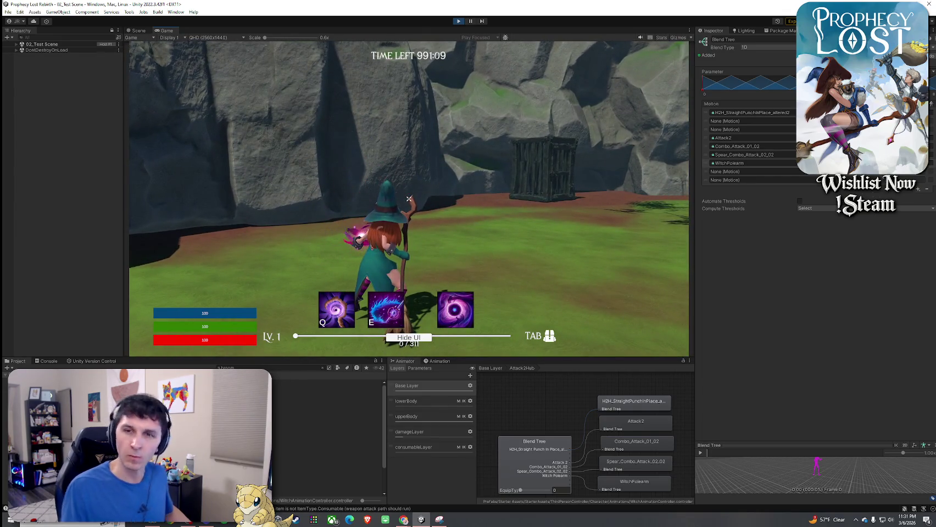
left_click(409, 199)
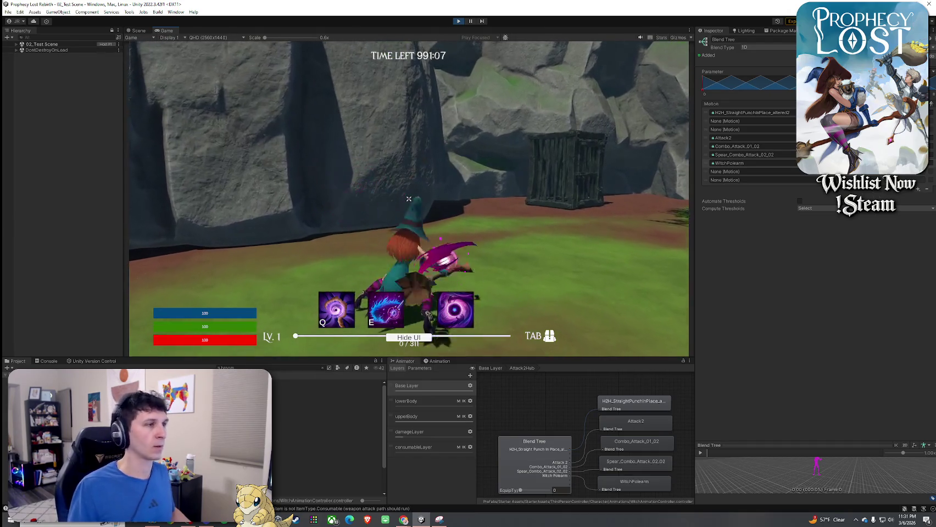
key("super")
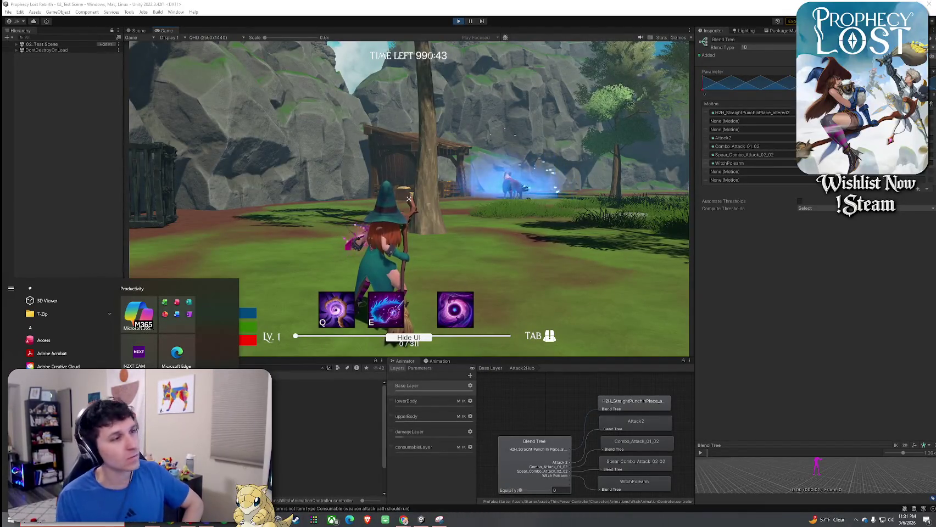
left_click(835, 342)
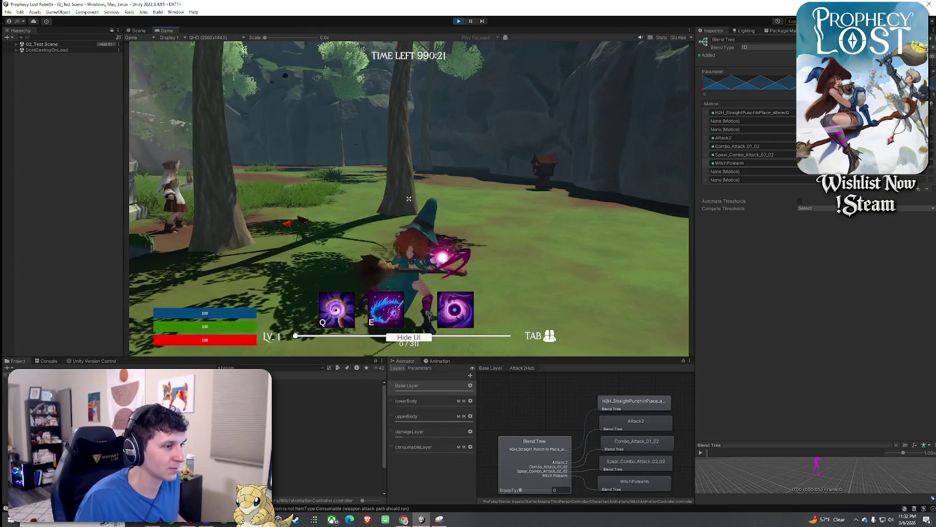
key("super")
key("super")
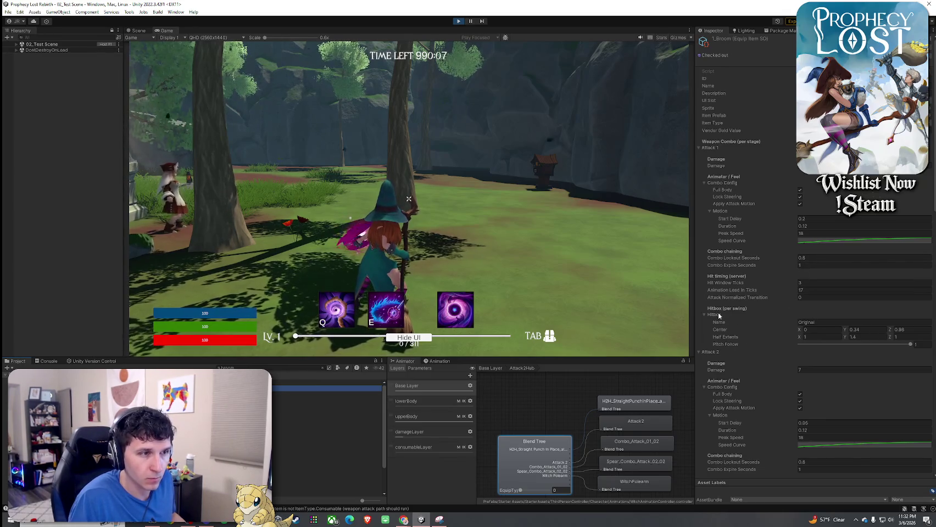
- Scroll the Inspector to Attack 2 and chain broom combo swings in the game
scroll(731, 296, "down", 3)
scroll(721, 308, "down", 4)
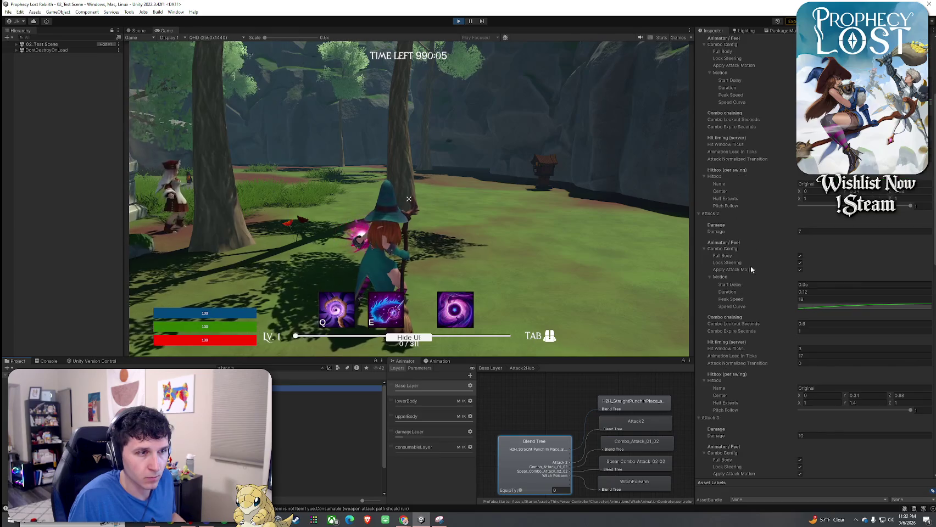
left_click(409, 199)
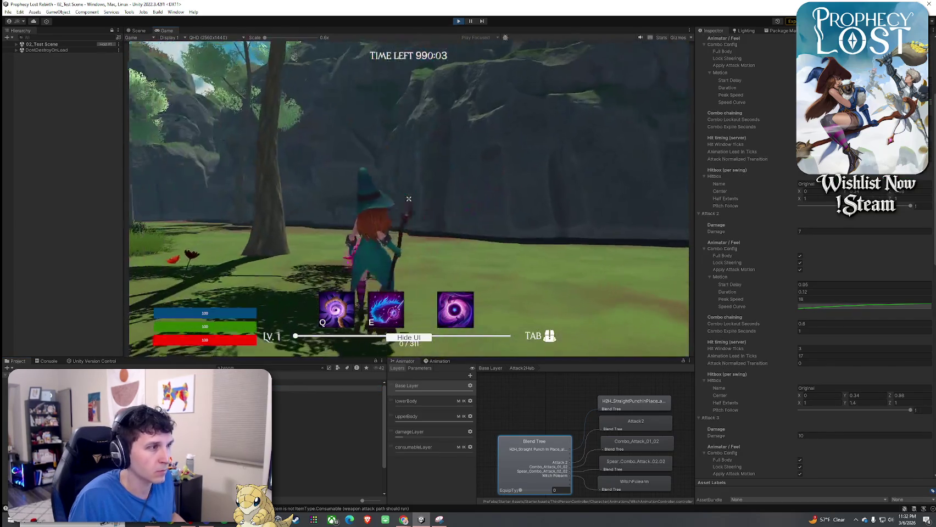
left_click(409, 199)
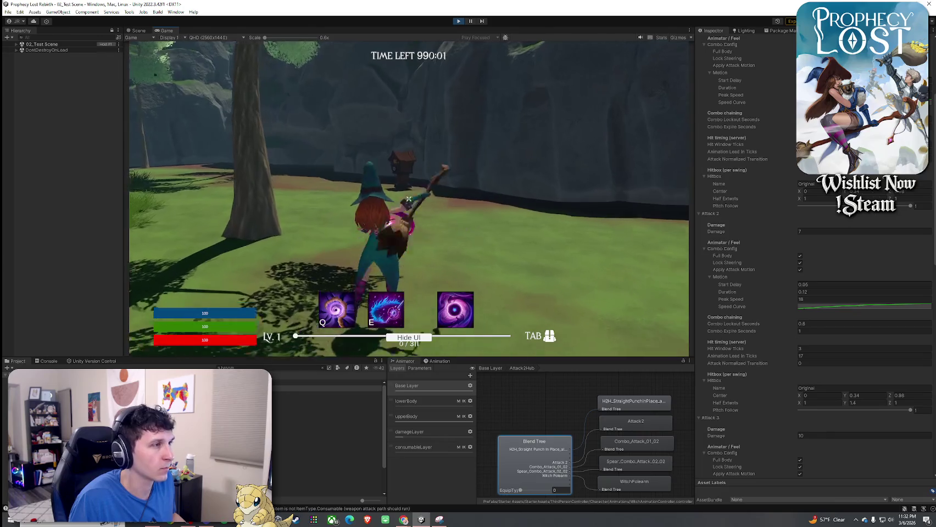
left_click(409, 199)
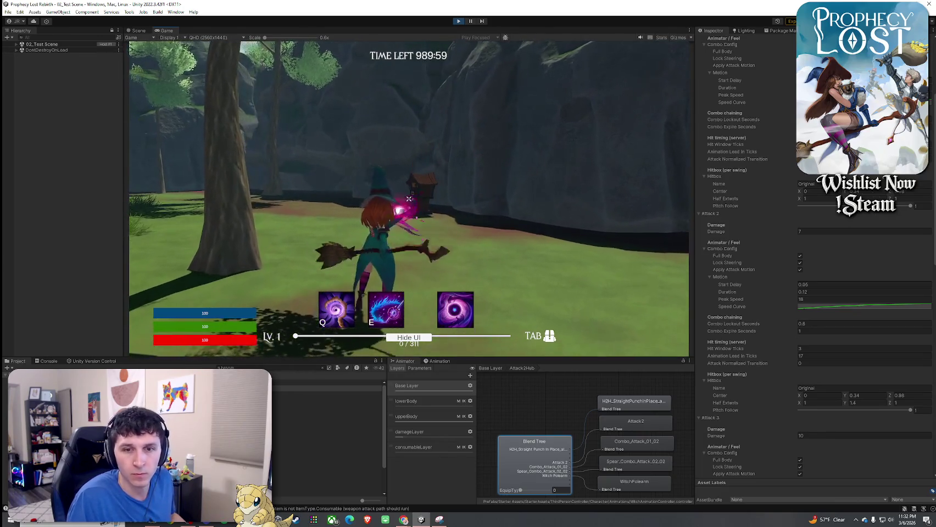
left_click(408, 199)
- Run the witch to the large rock, jump onto it, and cross toward the telescope
key("w")
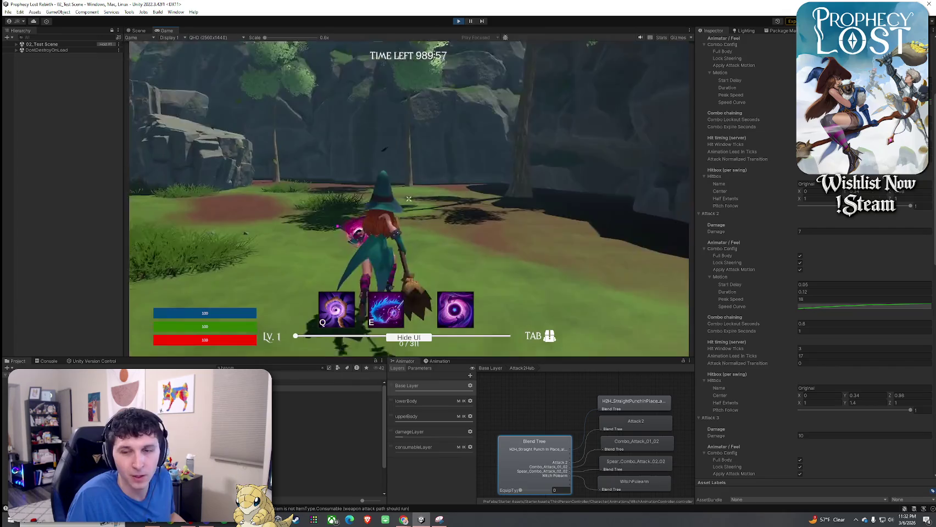
key("w")
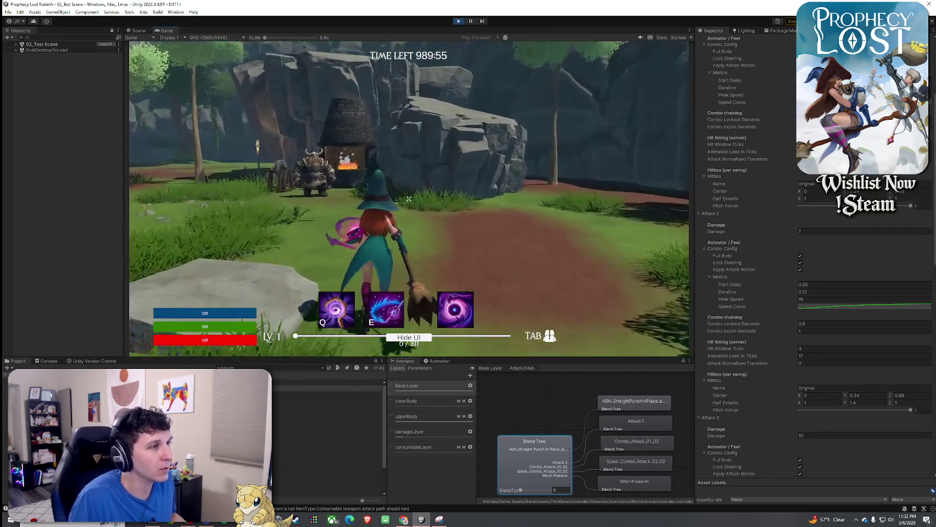
key("space")
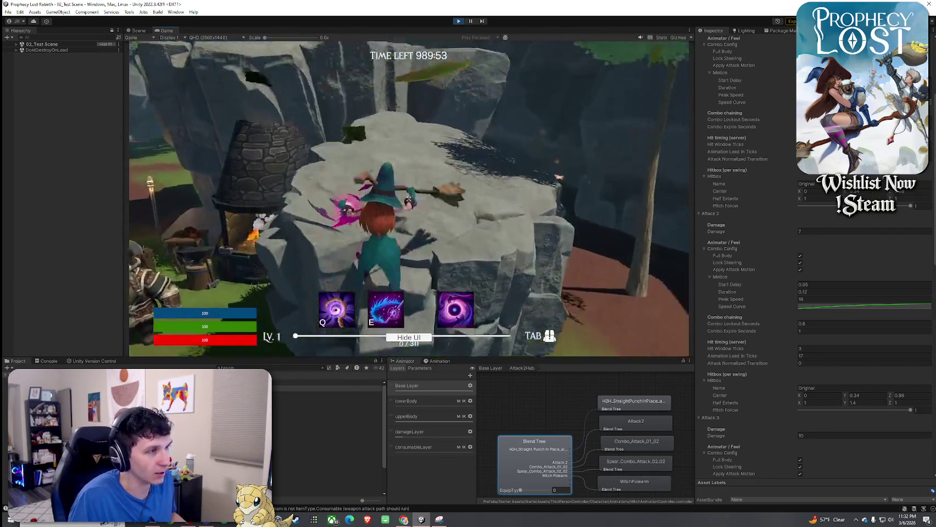
key("w")
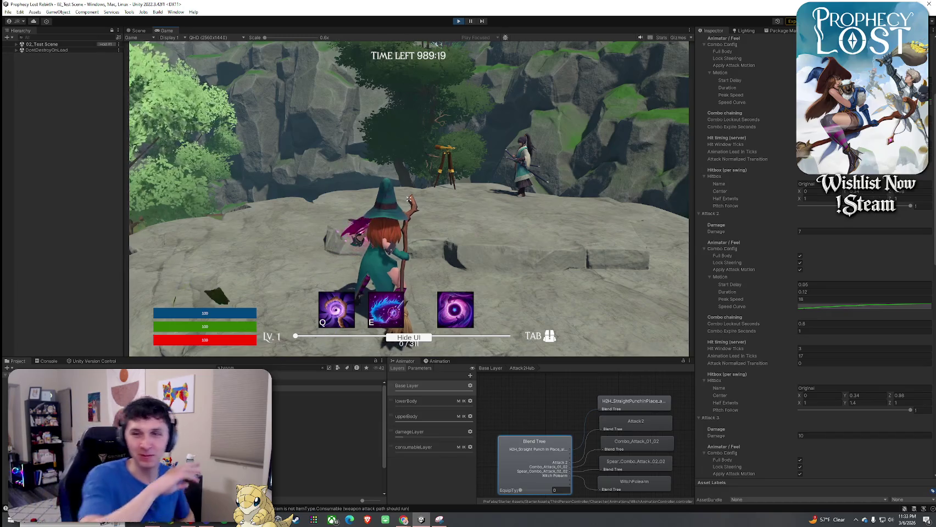
- Walk the witch off the ledge and across the grassy field toward the trees and fountain
key("w")
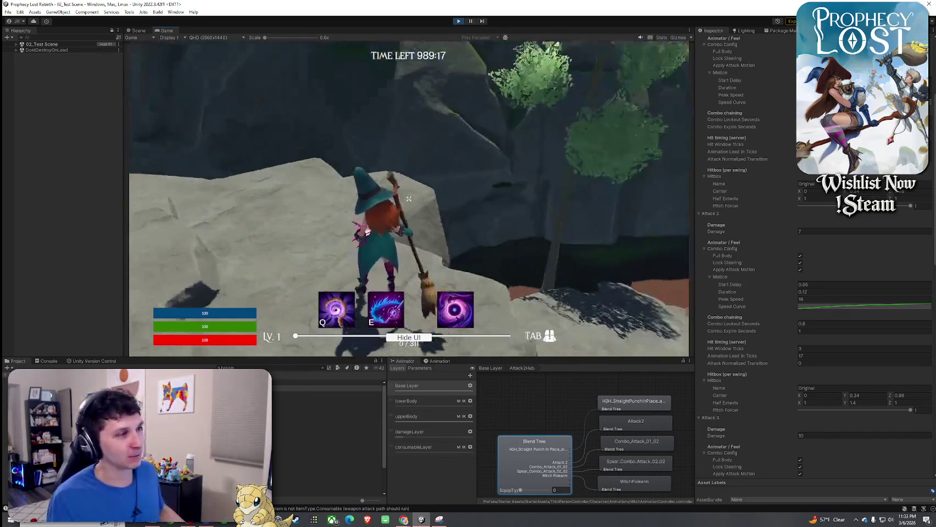
key("w")
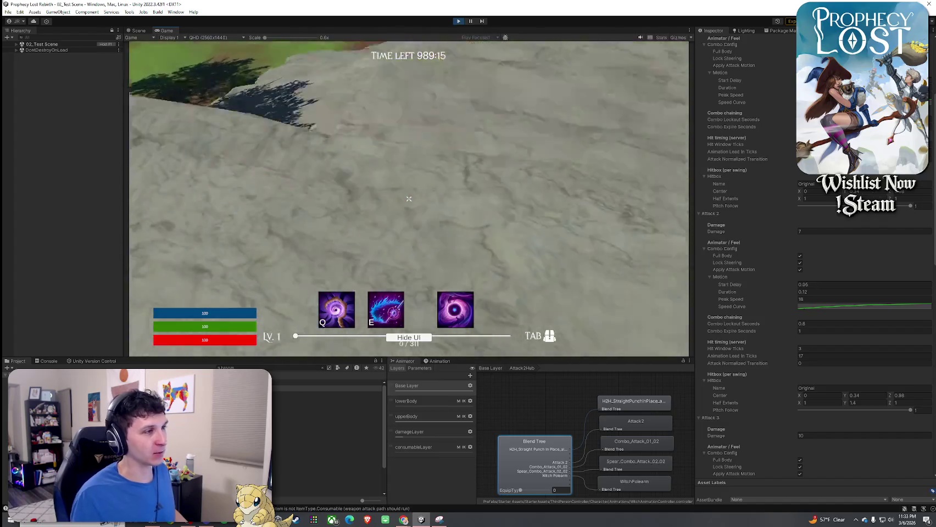
key("w")
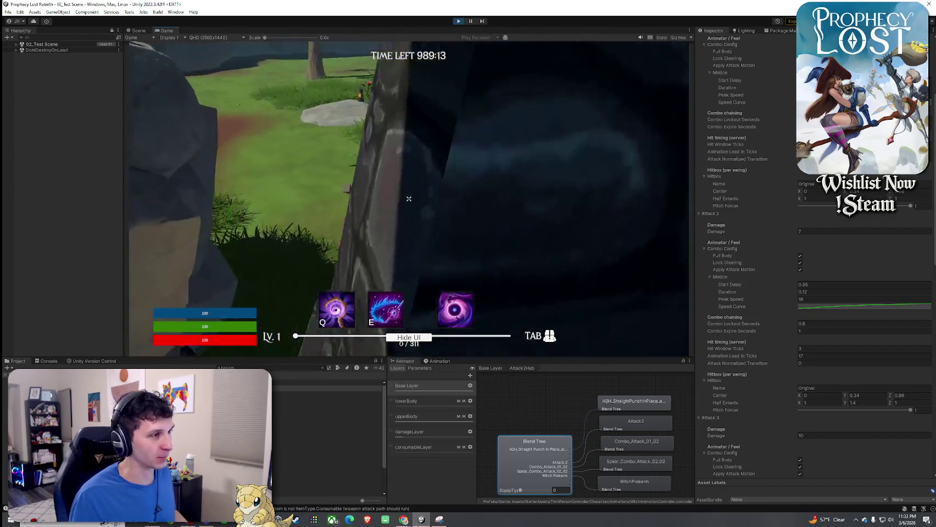
key("w")
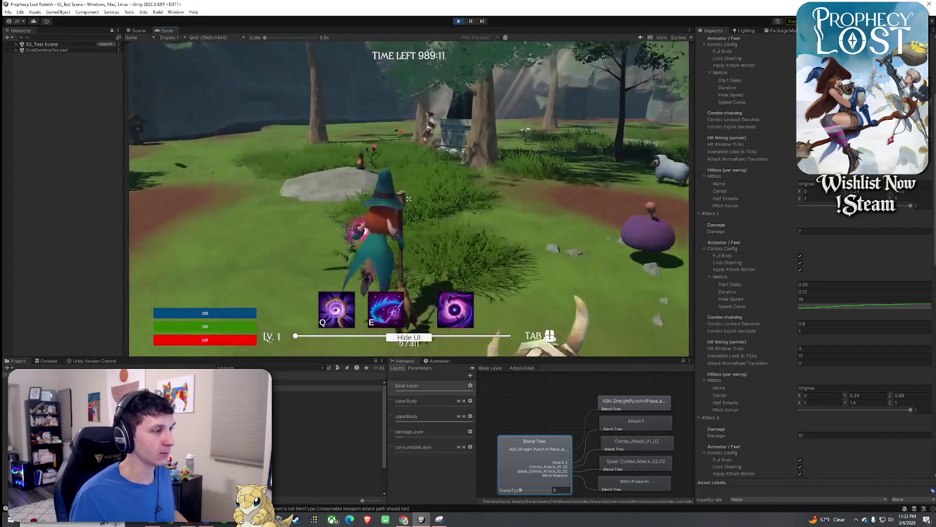
key("super")
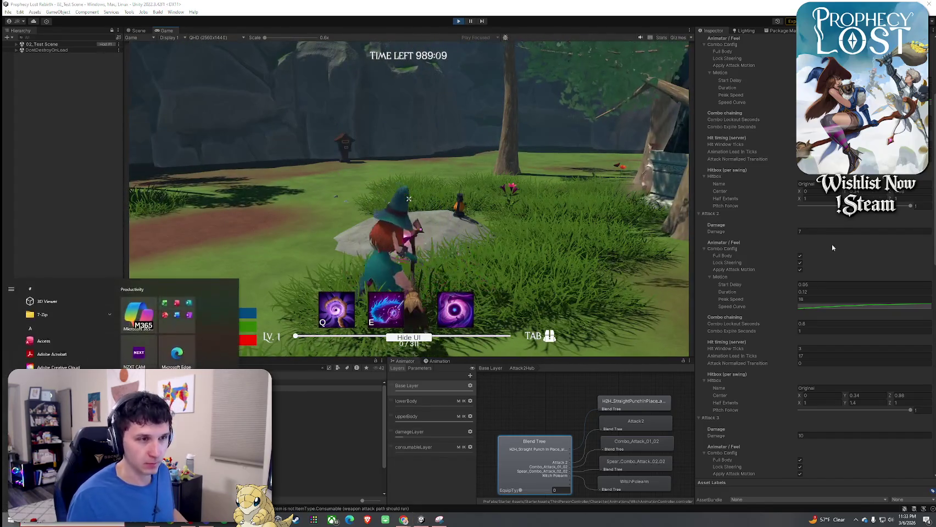
scroll(747, 288, "up", 3)
- Adjust Attack 2's Start Delay, Duration and Peak Speed, testing the broom swing
left_click(820, 344)
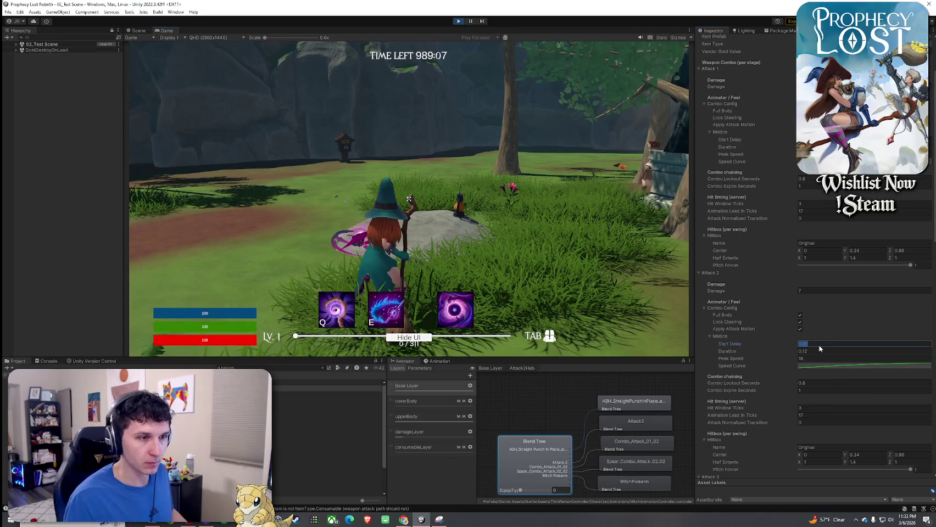
type("0.1")
left_click(409, 219)
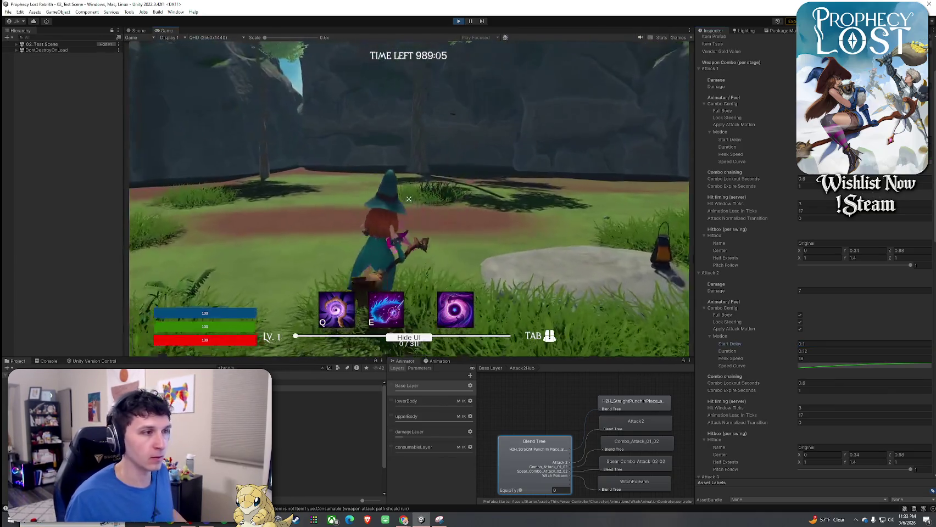
left_click(408, 199)
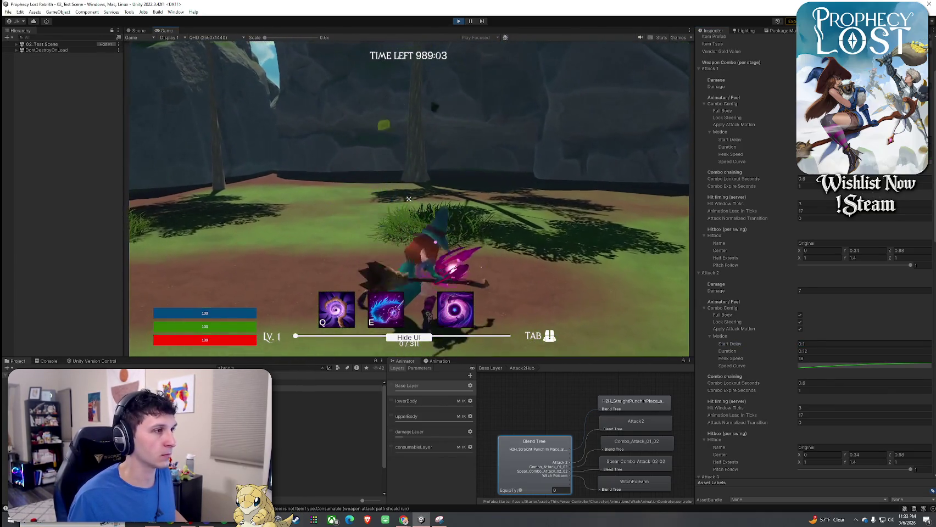
key("super")
left_click(814, 351)
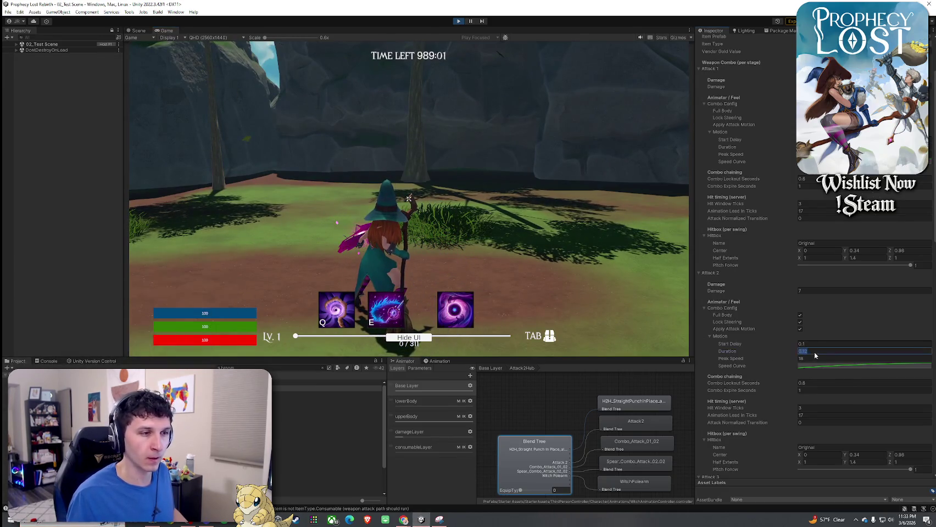
left_click(815, 359)
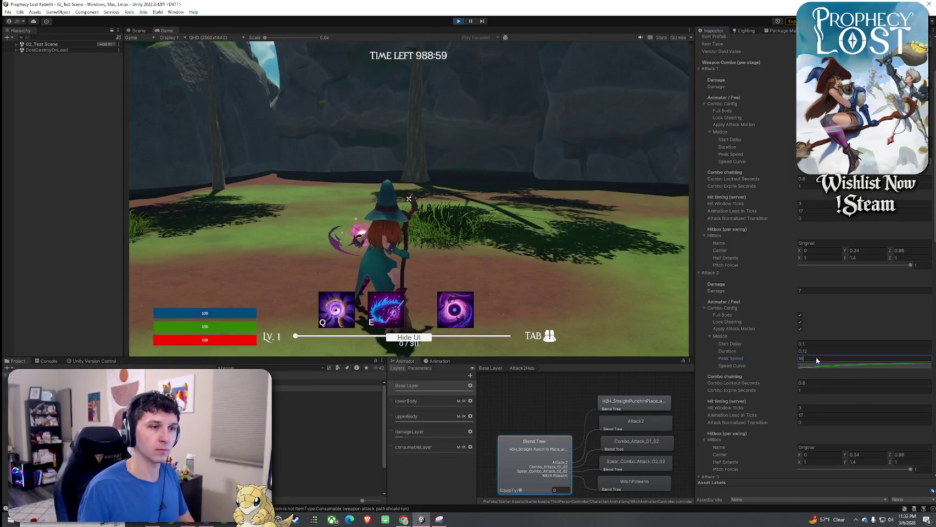
left_click(409, 198)
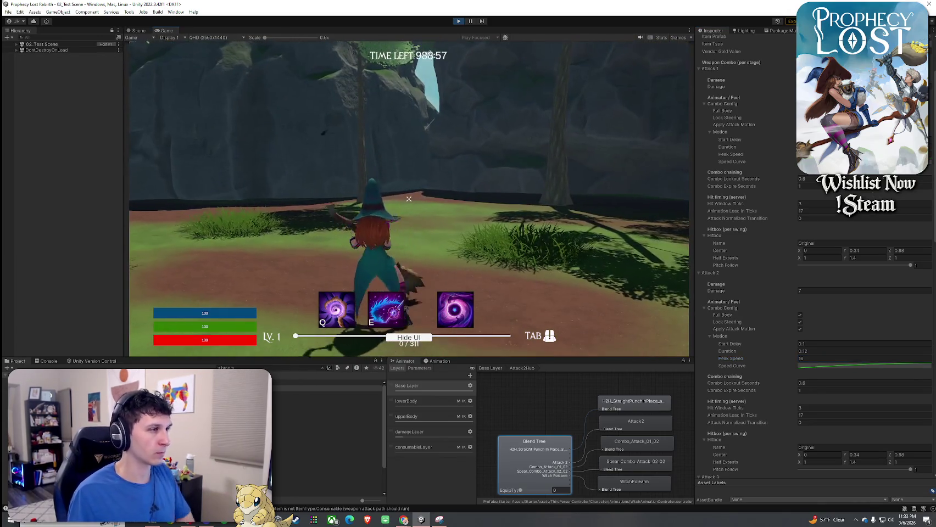
left_click(409, 199)
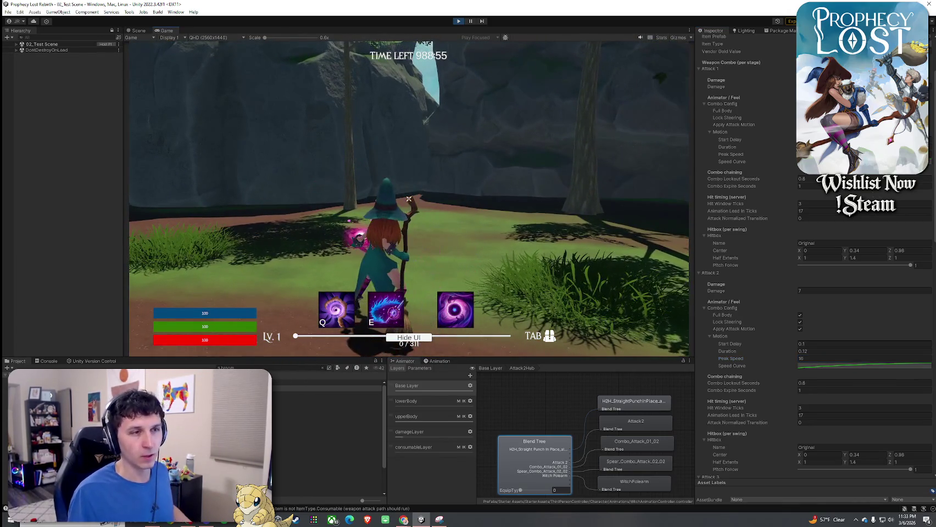
- Set Attack 2's Start Delay to 0.15 and test the swing at the crosshair
left_click(819, 344)
type("0.15")
left_click(409, 200)
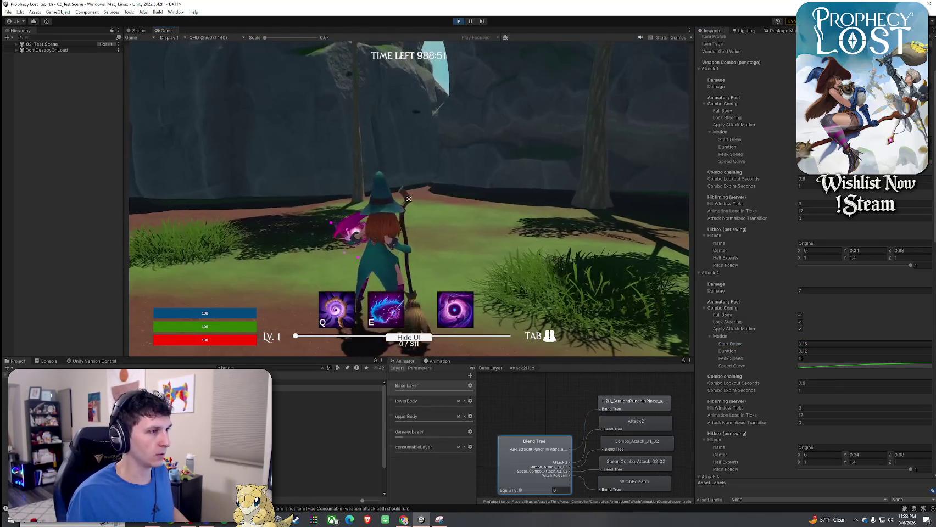
left_click(409, 199)
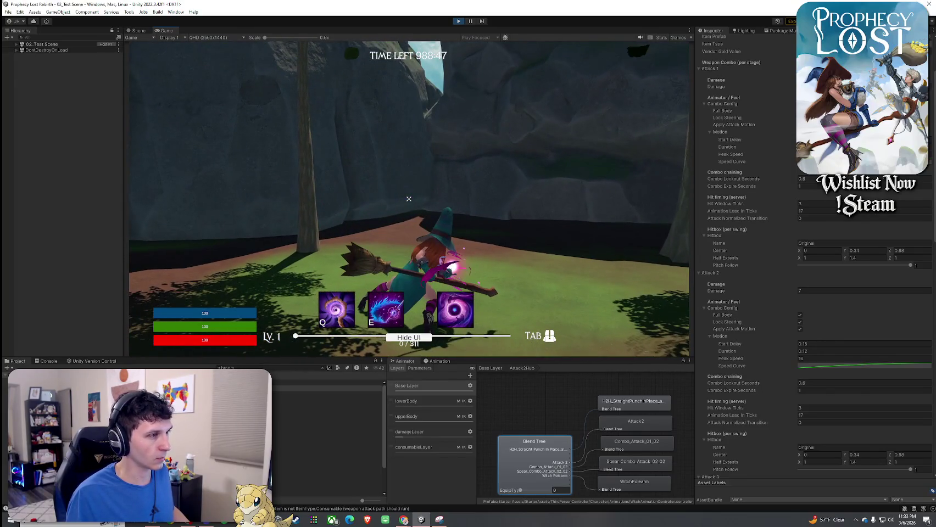
key("super")
left_click(524, 249)
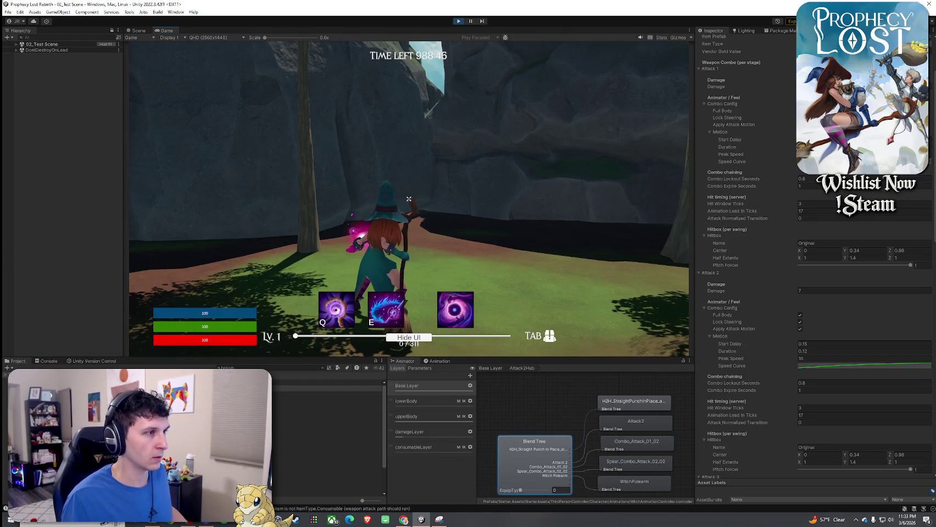
left_click(409, 199)
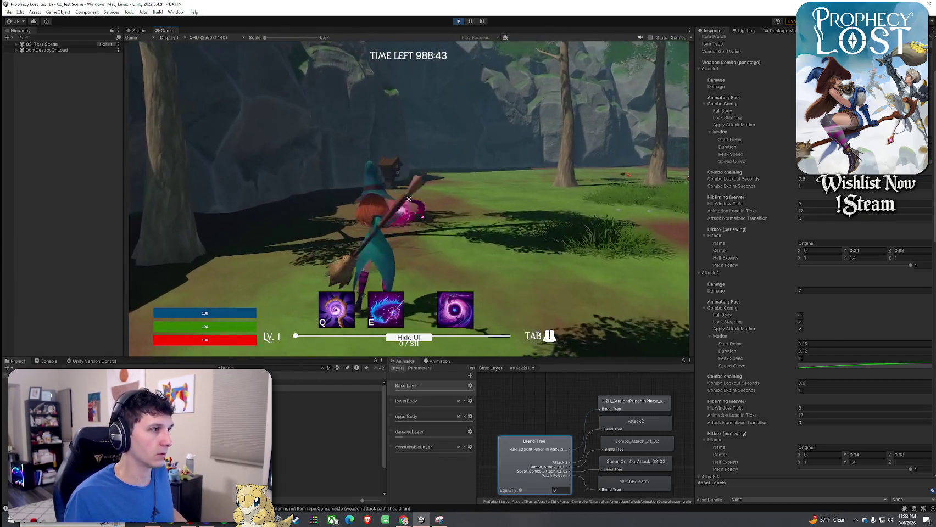
key("super")
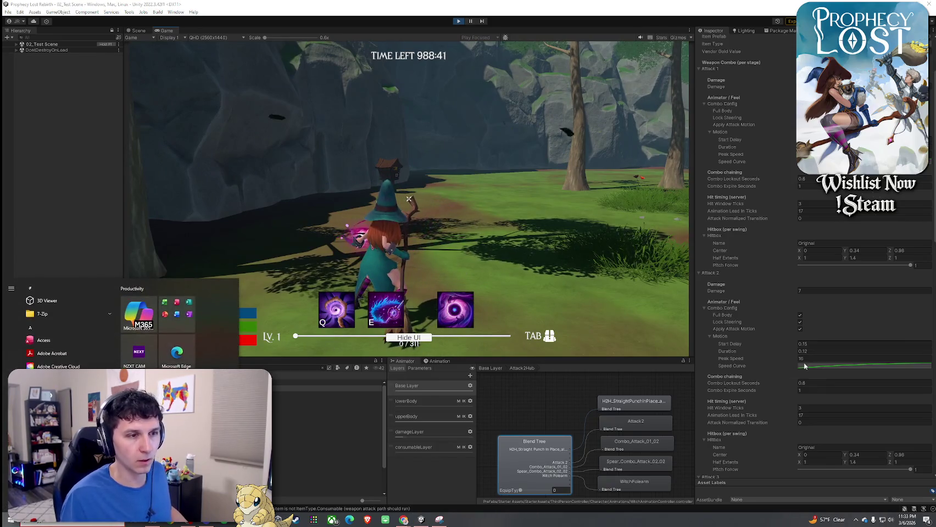
- Change Attack 2's Start Delay to 0.22, then trim it to 0.2, testing each swing
left_click(811, 344)
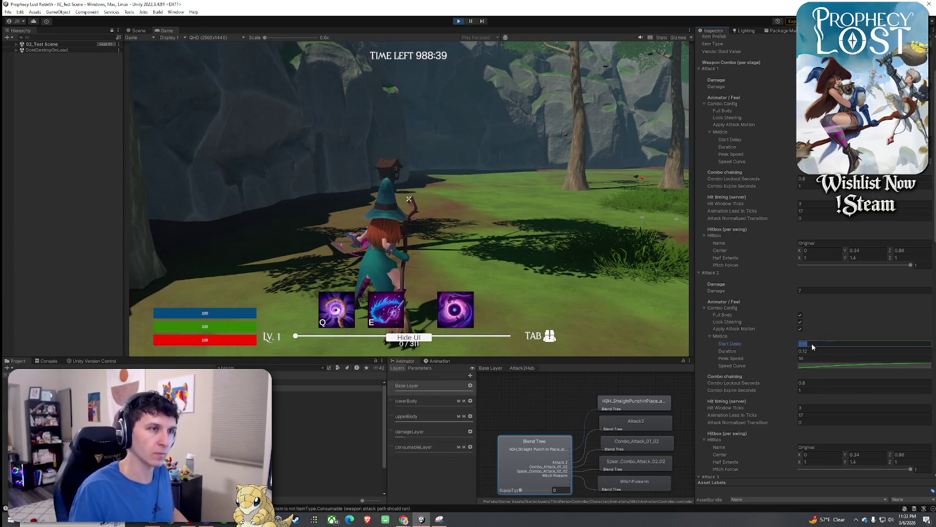
type("0.22")
left_click(659, 307)
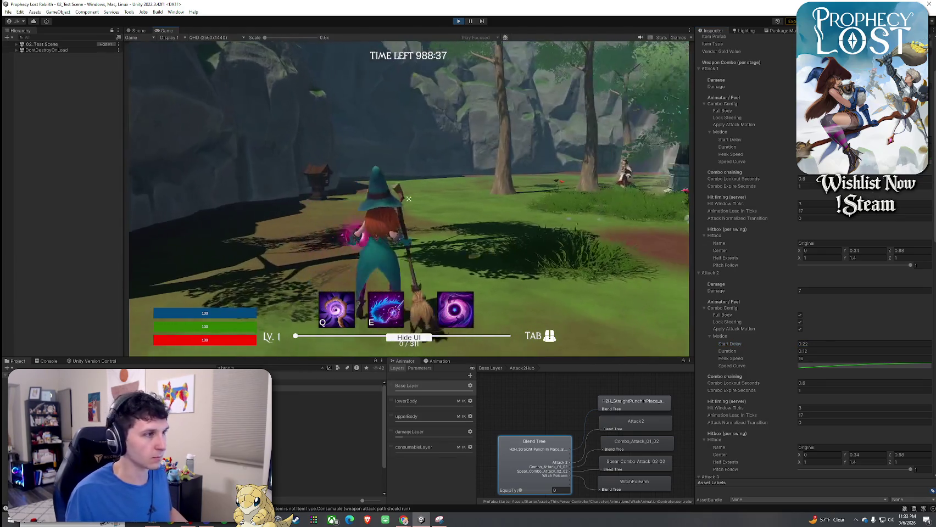
left_click(409, 199)
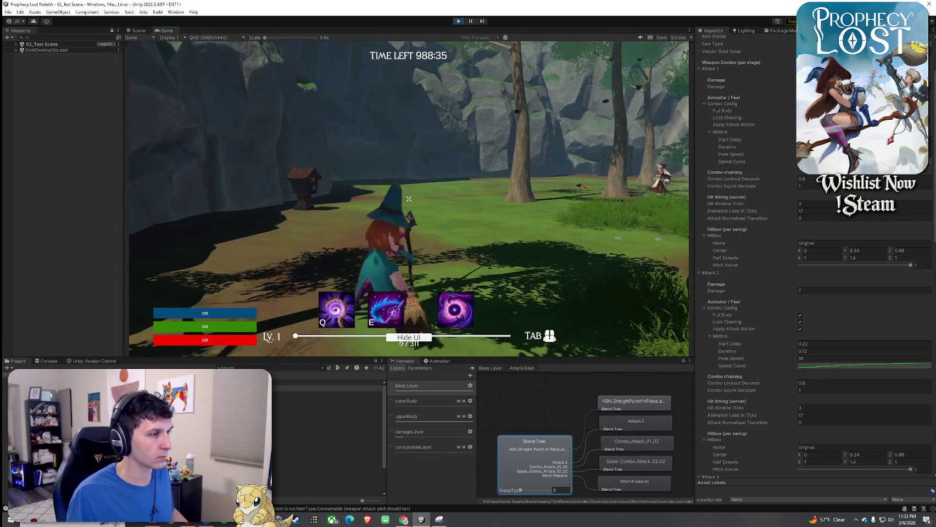
key("super")
left_click(821, 344)
key("BackSpace")
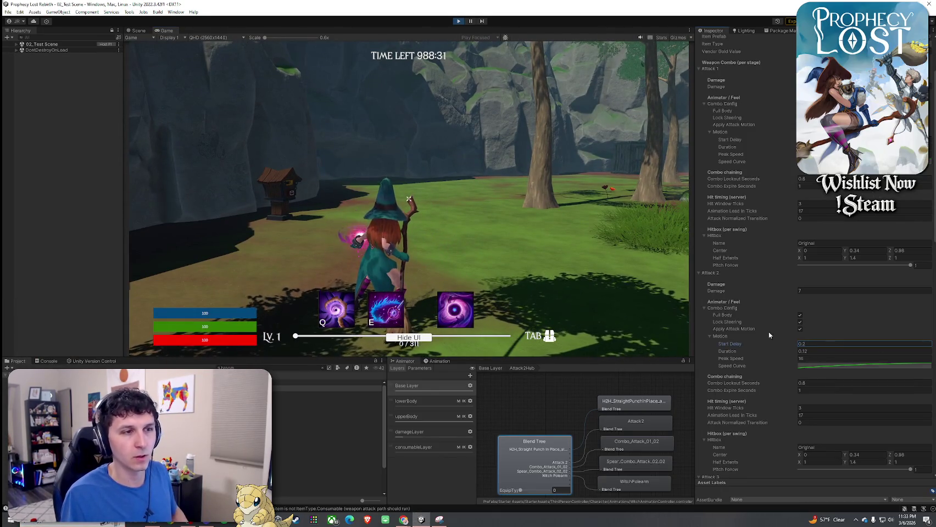
left_click(603, 247)
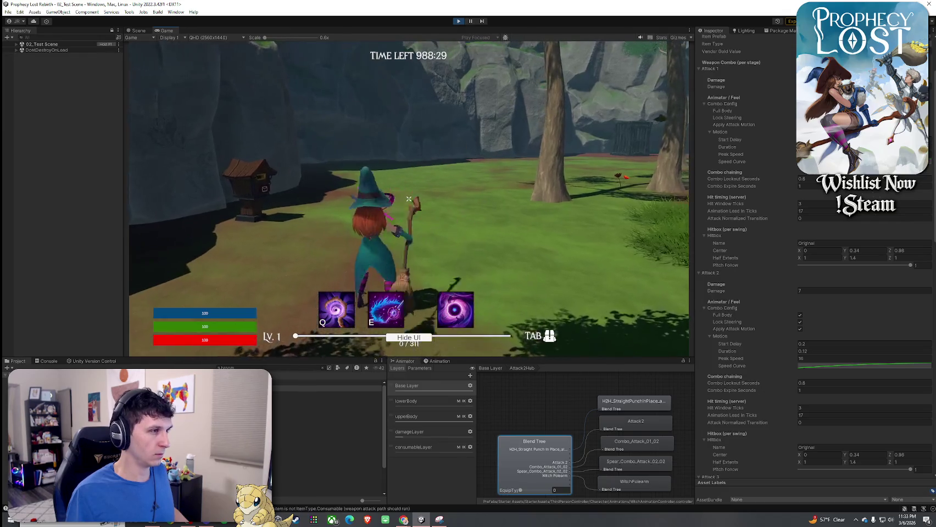
left_click(409, 198)
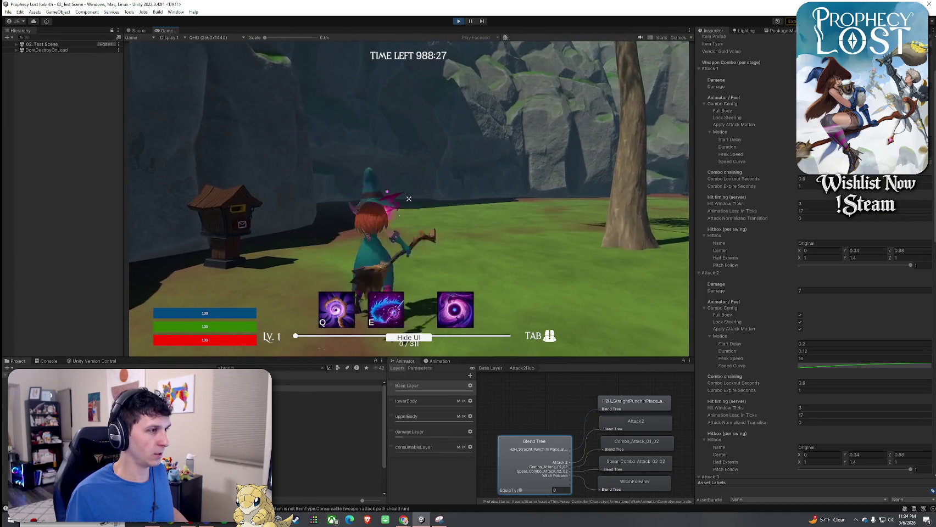
key("super")
- Set Attack 2's Start Delay to 0.21 and test the two-attack combo
left_click(833, 343)
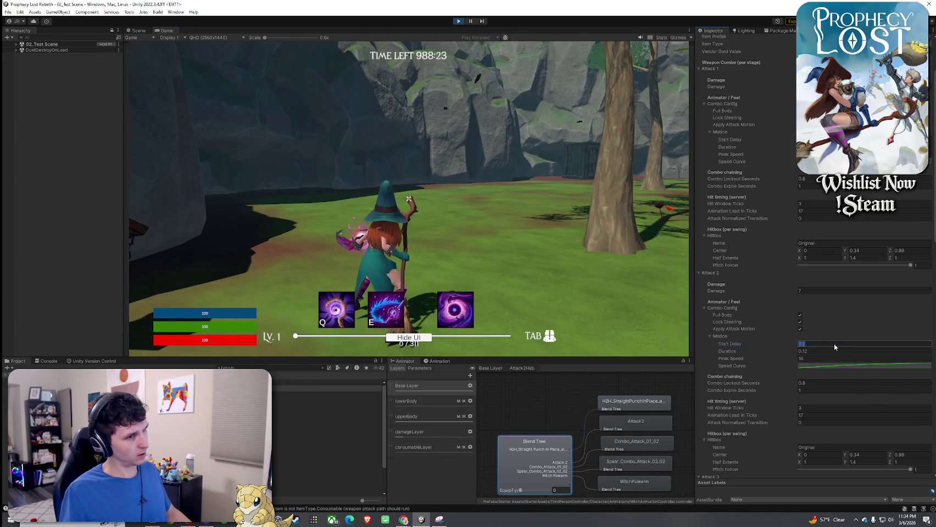
type("0.21")
left_click(396, 236)
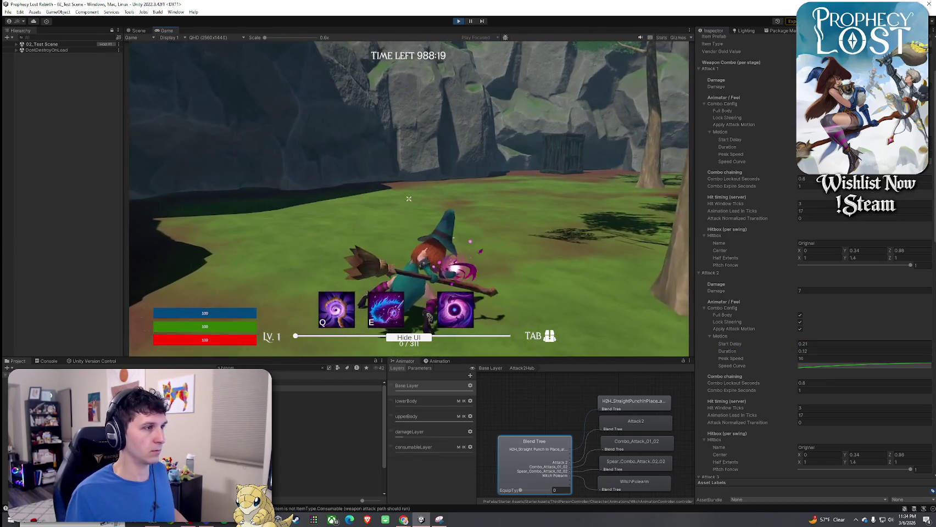
left_click(409, 198)
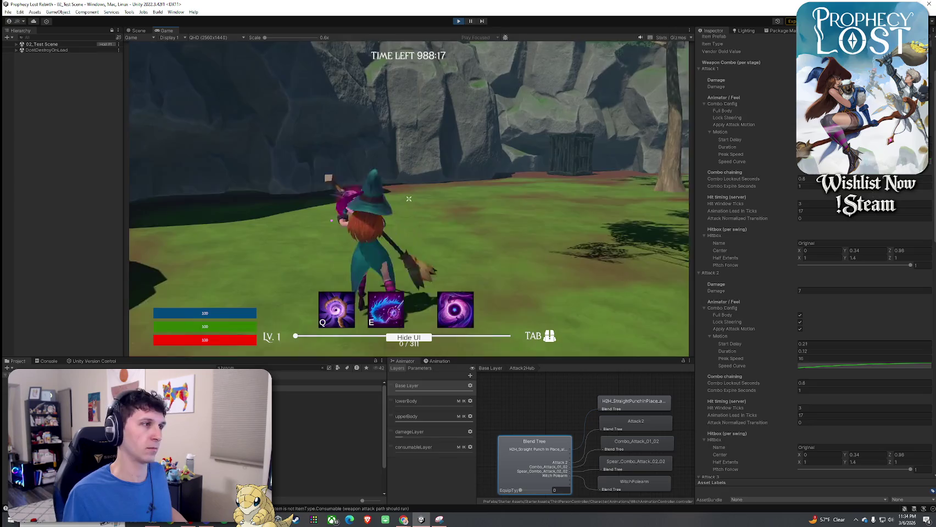
left_click(408, 198)
- Maximize the Game view and chain a series of broom combo attacks
key("super")
key("Escape")
left_click(328, 163)
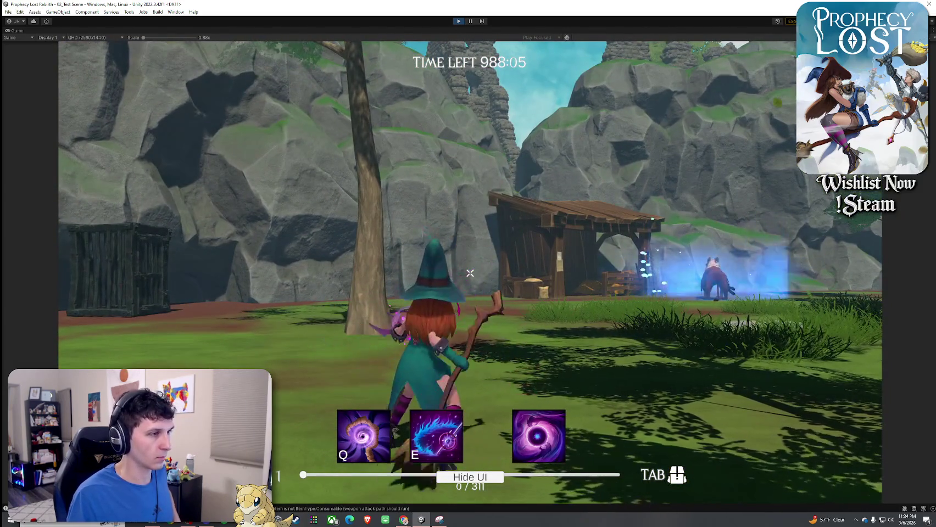
left_click(470, 273)
left_click(469, 273)
left_click(469, 273)
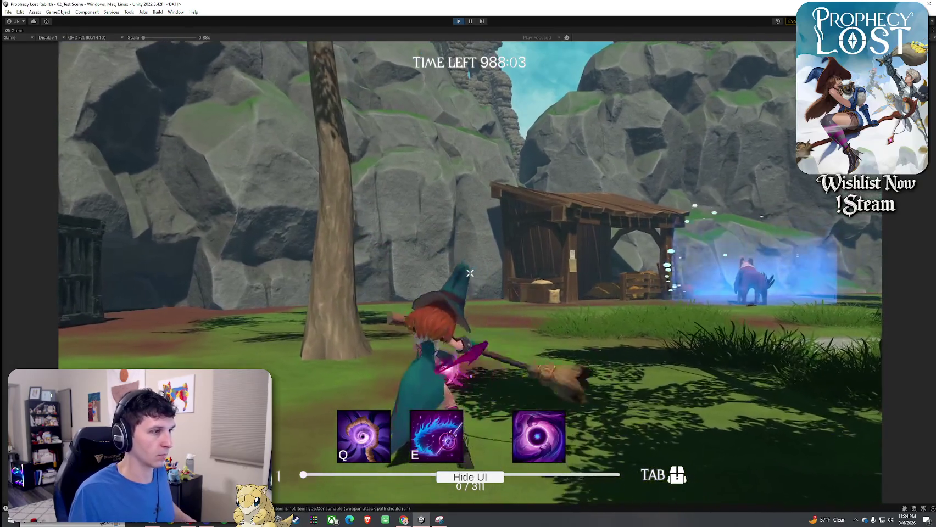
left_click(469, 273)
left_click(469, 273)
left_click(469, 272)
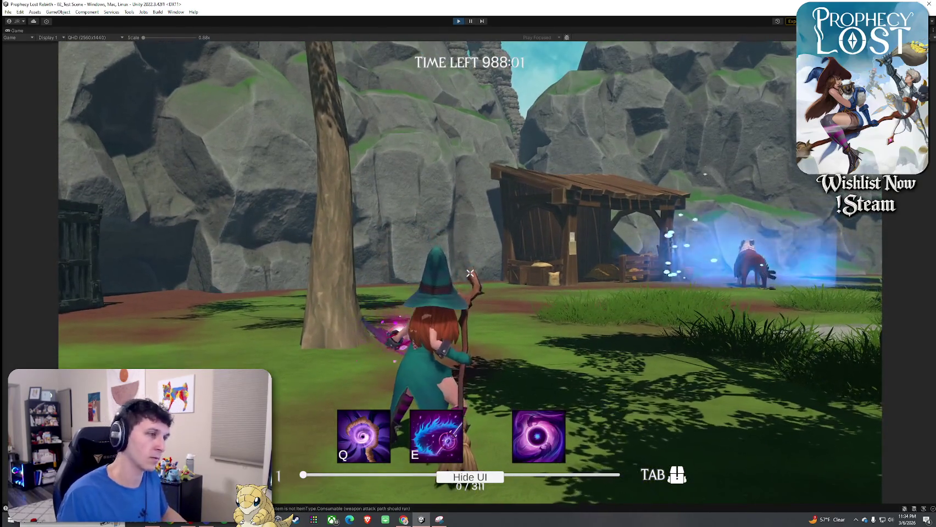
left_click(469, 272)
left_click(469, 273)
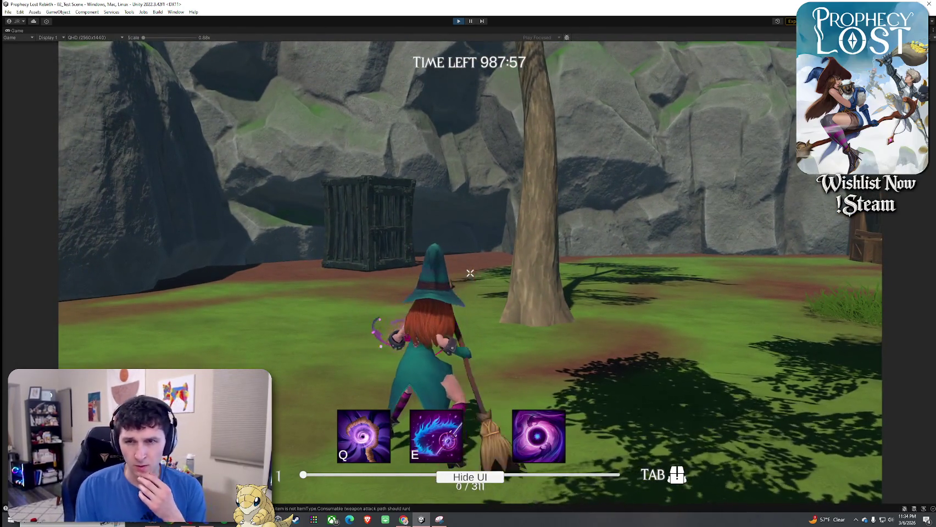
- Keep chaining staff and broom attacks against the cage, then restore the normal editor layout
left_click(469, 273)
left_click(469, 273)
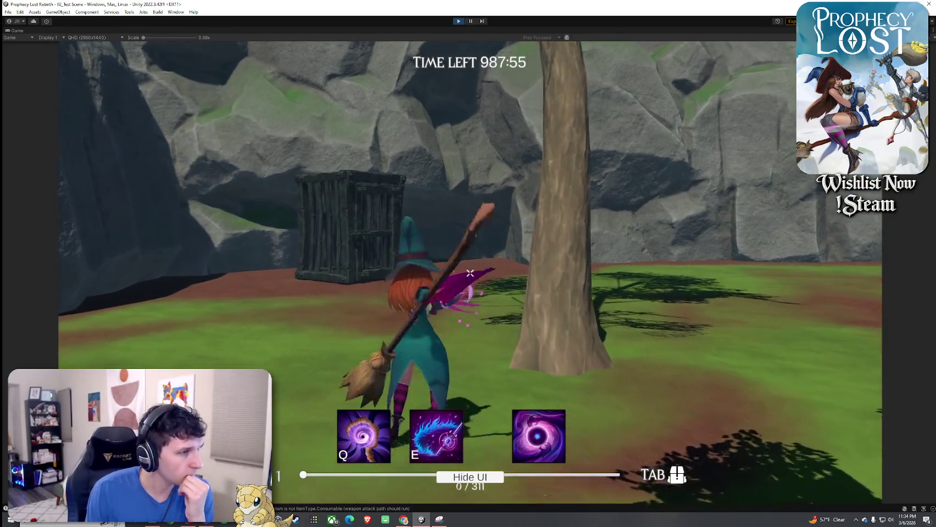
left_click(469, 273)
left_click(470, 272)
left_click(469, 273)
left_click(470, 273)
left_click(470, 273)
left_click(469, 273)
left_click(470, 273)
left_click(470, 272)
left_click(469, 273)
left_click(469, 272)
left_click(470, 273)
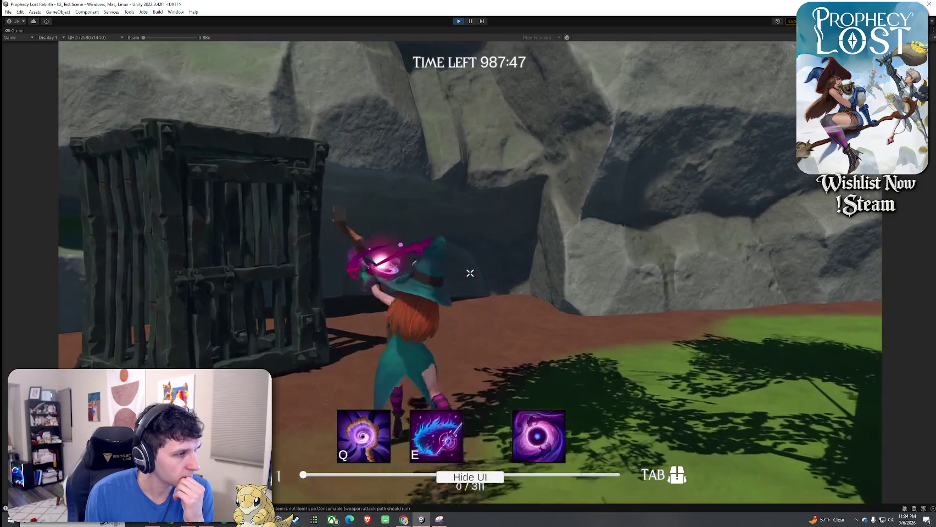
left_click(469, 272)
left_click(470, 273)
left_click(469, 273)
left_click(470, 273)
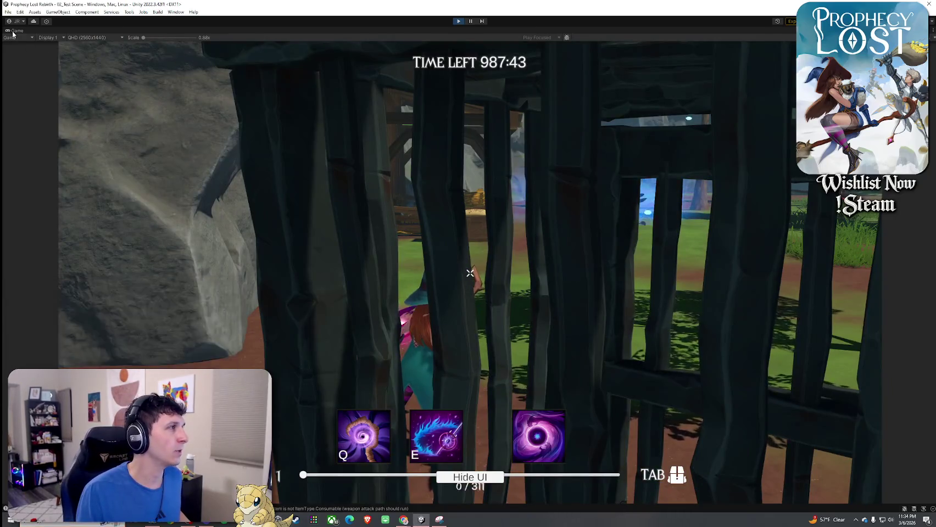
key("shift+space")
left_click(381, 213)
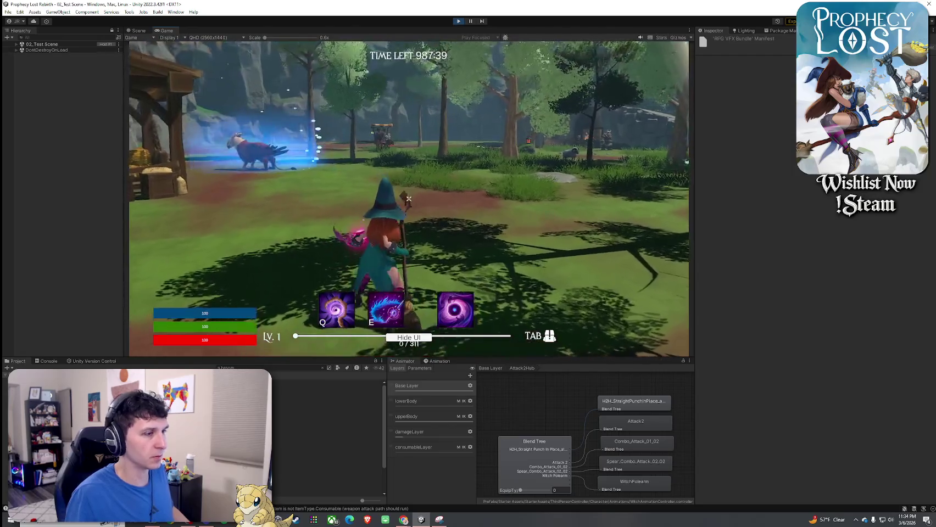
- Open the broom item asset, collapse Attack 1, and set Attack 2's Start Delay to 0.25
left_click(357, 436)
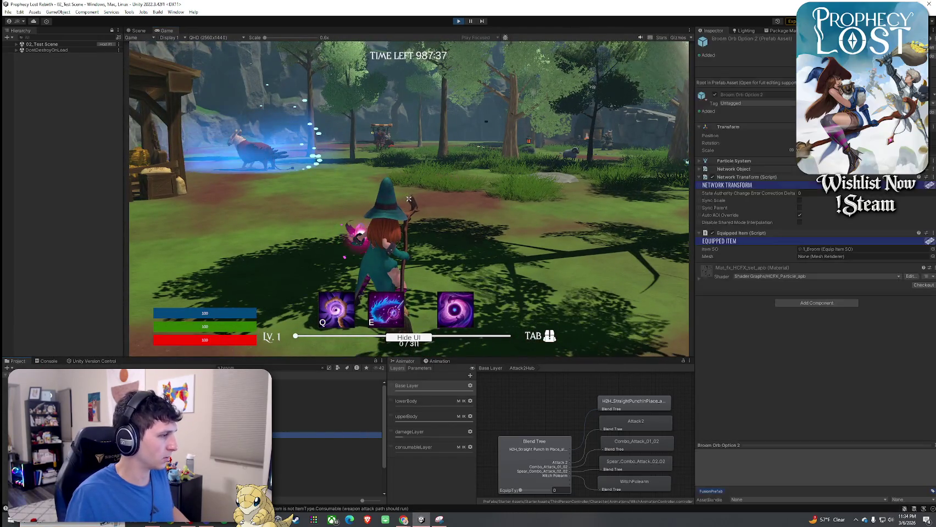
left_click(327, 389)
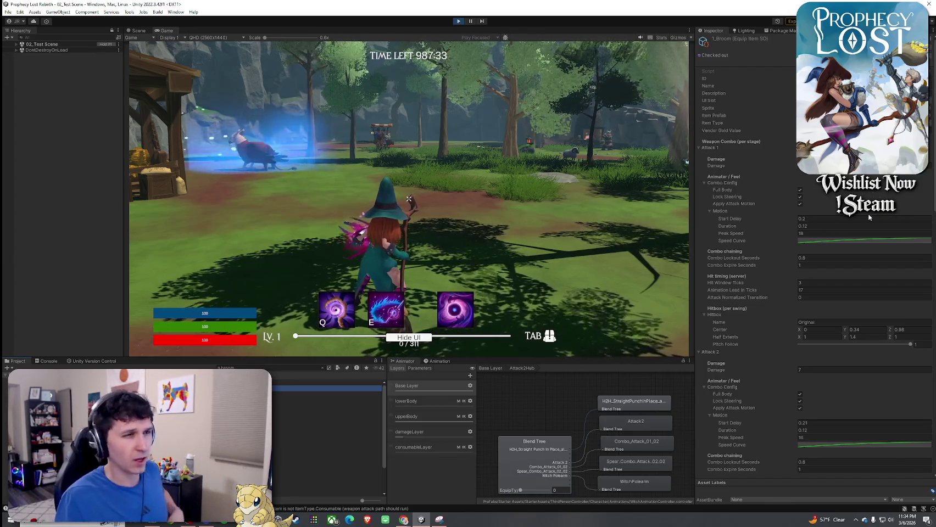
left_click(712, 148)
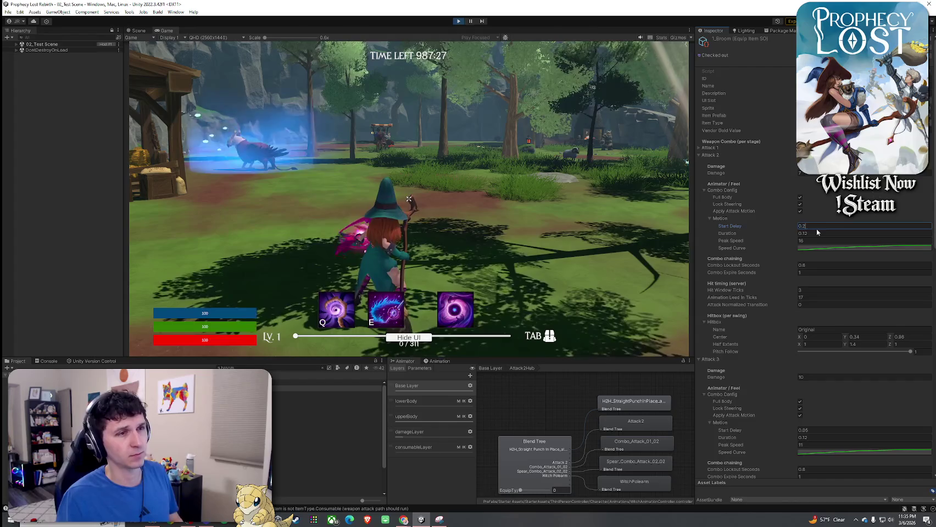
type("5")
key("Return")
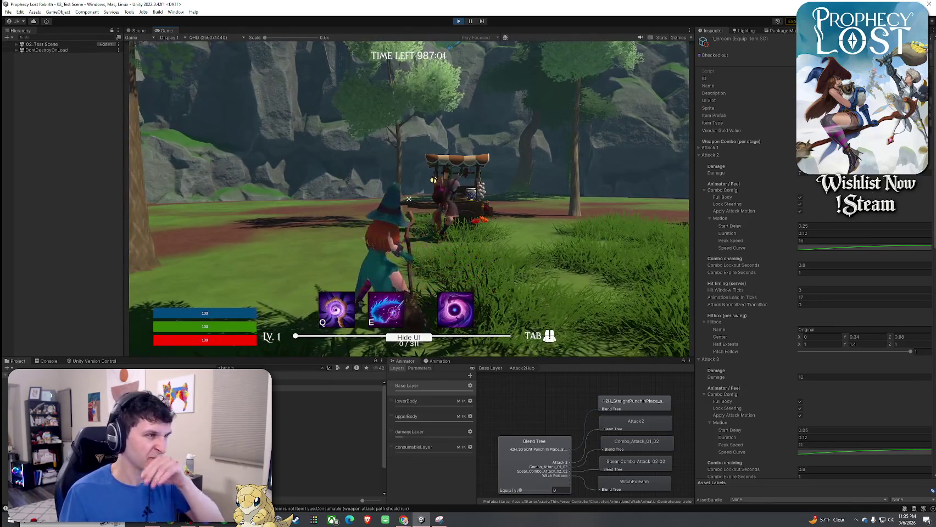
- Collapse Attack 2's settings and test the combo while walking toward the cart
key("super")
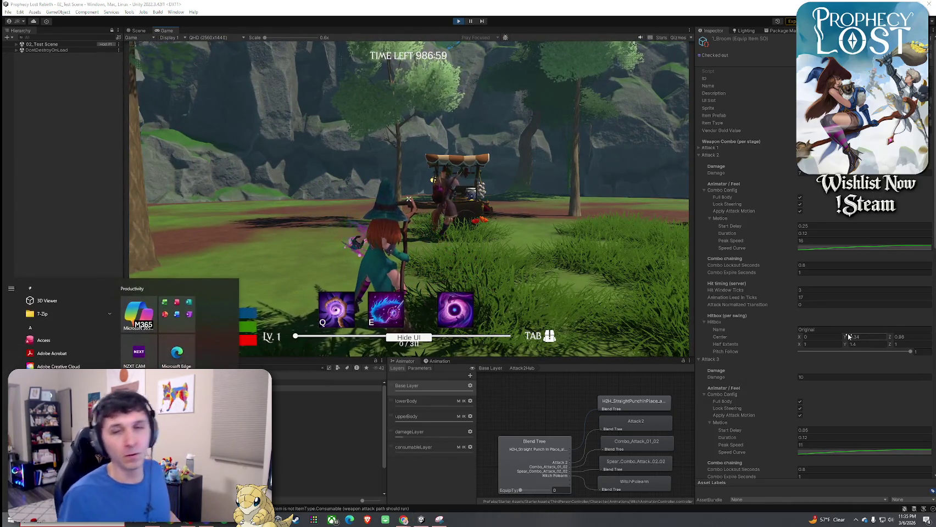
key("super")
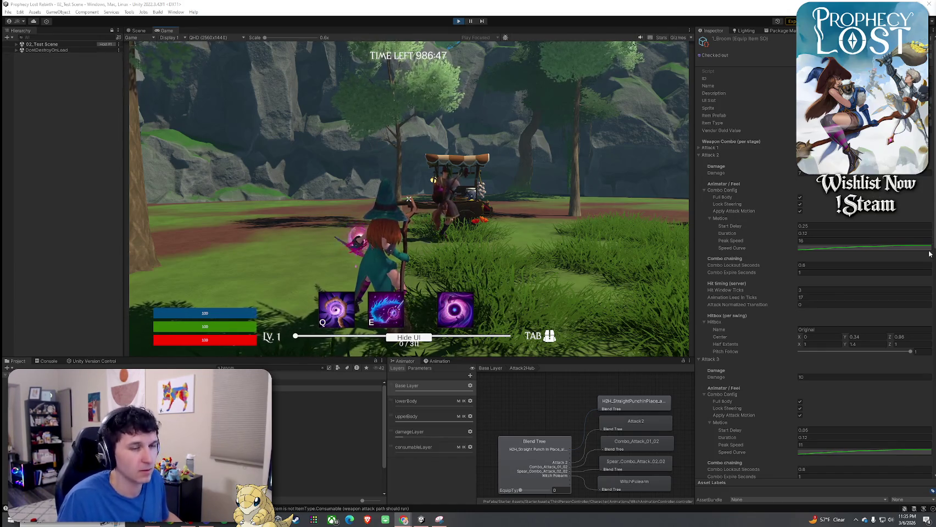
left_click(709, 154)
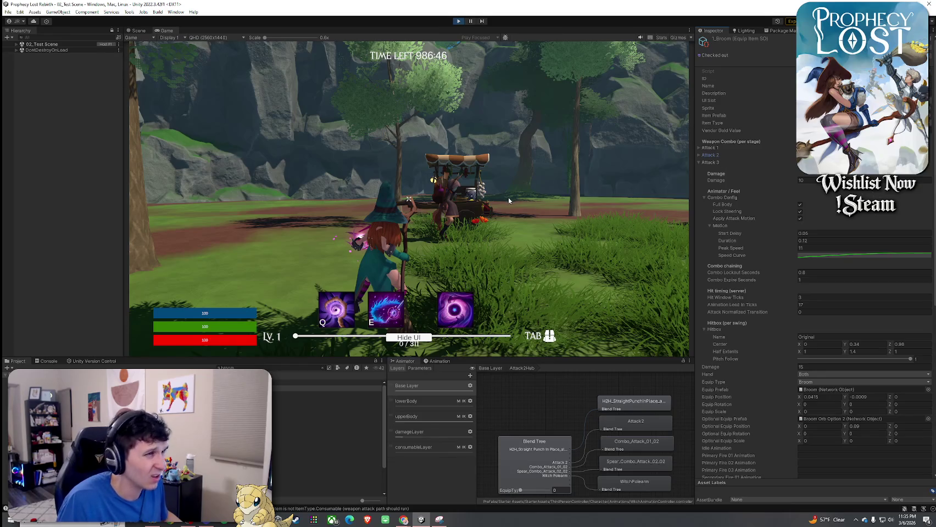
left_click(553, 243)
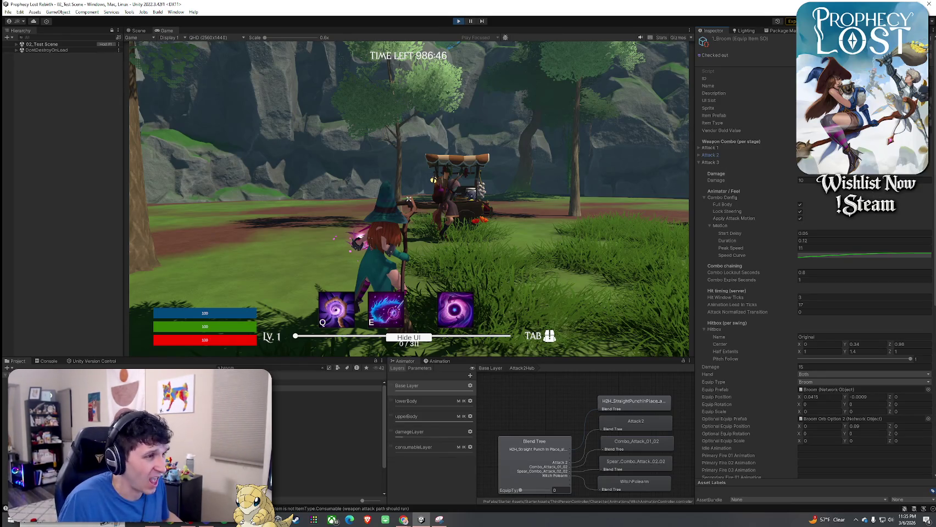
key("w")
left_click(409, 199)
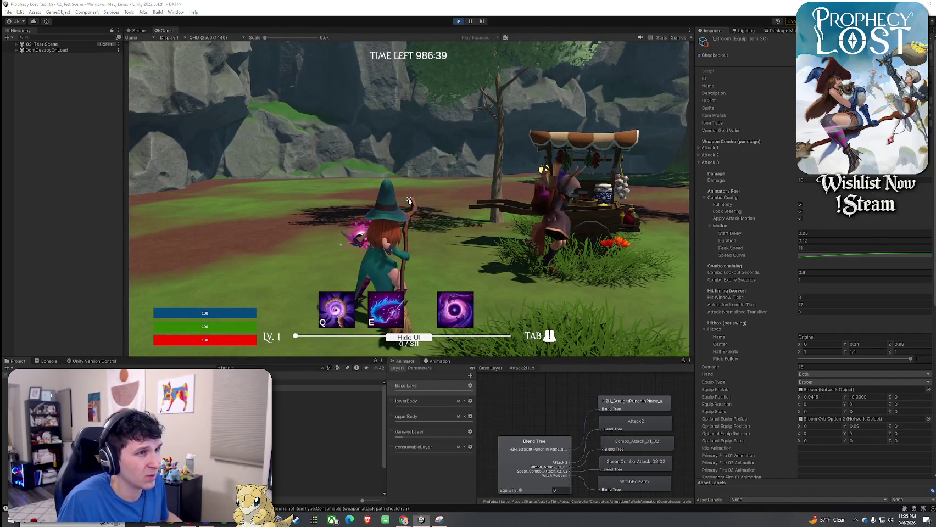
key("super")
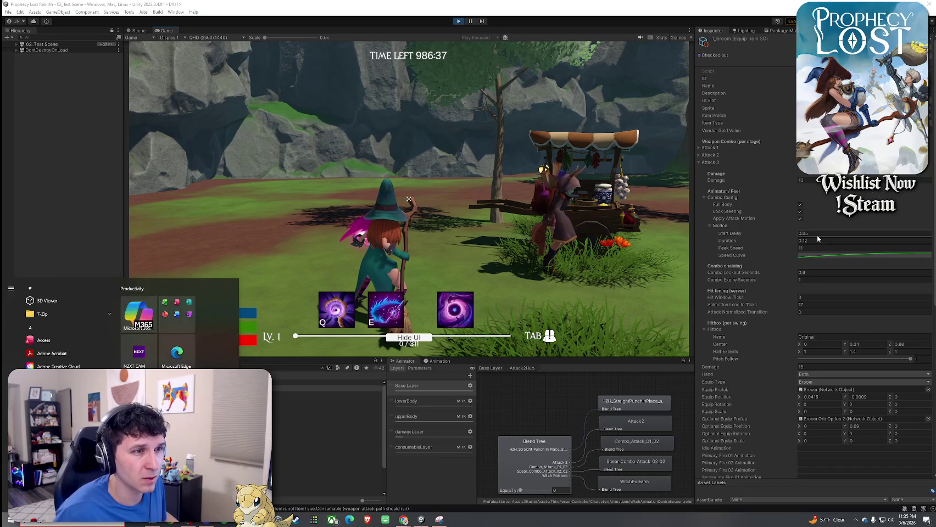
- Set the third attack's Start Delay to 0.3, Peak Speed to 10, and Combo Expire Seconds to 1.5
left_click(818, 236)
type("0.3")
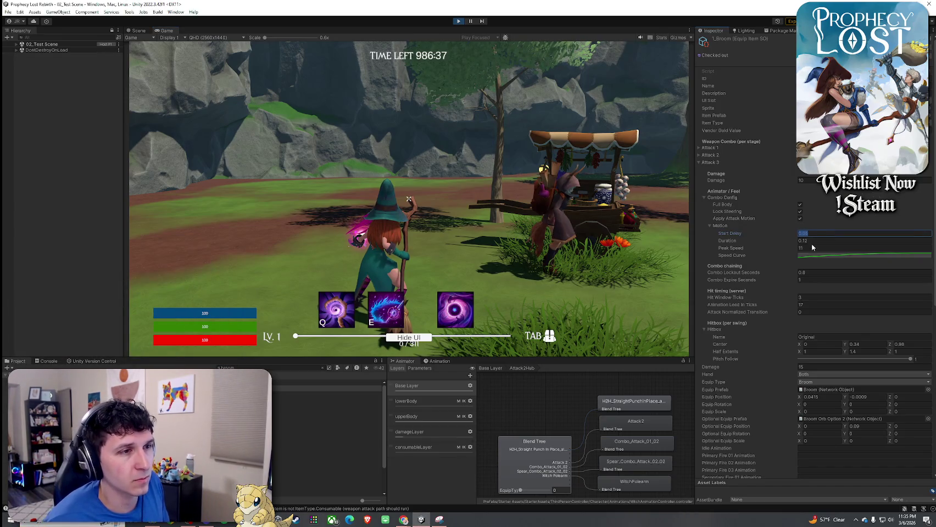
left_click(808, 247)
type("10")
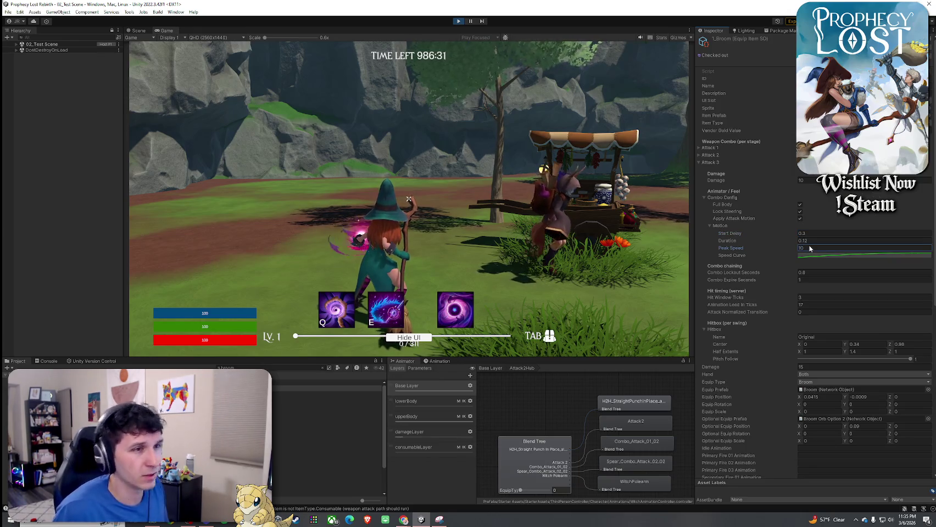
left_click(810, 279)
type("1")
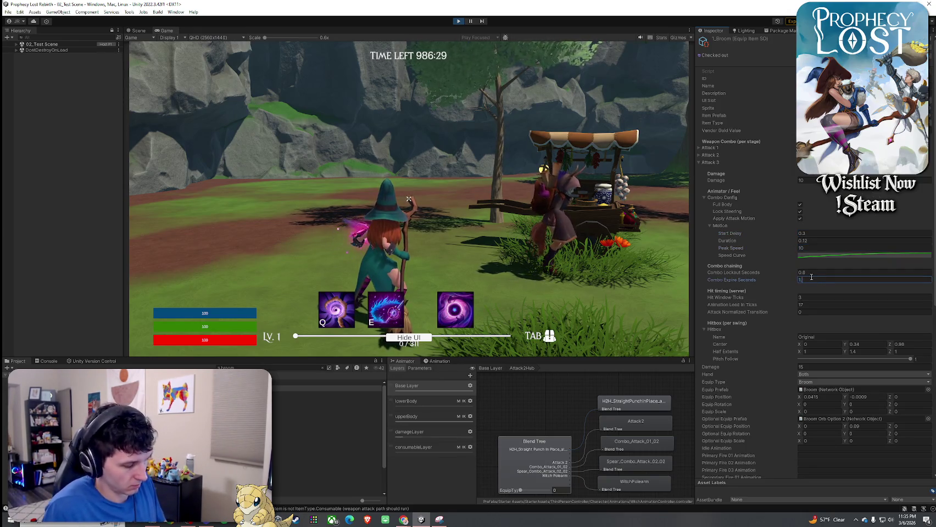
left_click(408, 199)
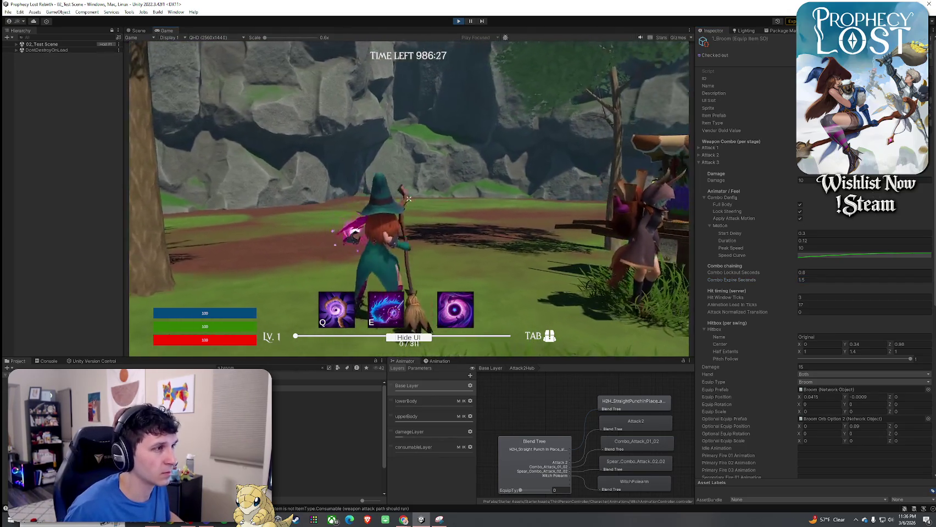
- After two test swings, set Combo Expire Seconds to 1.8 and adjust the third attack's Start Delay
left_click(409, 199)
left_click(409, 199)
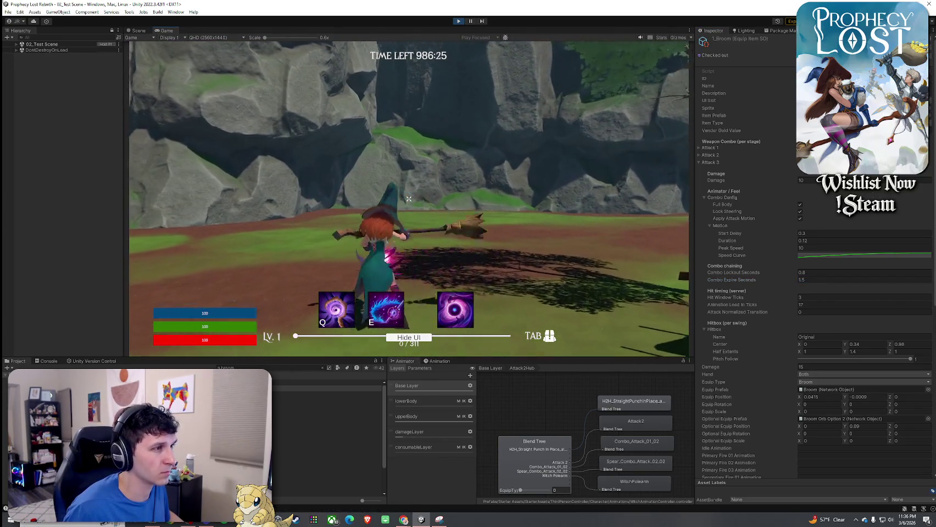
left_click(805, 280)
type("1.8")
key("Return")
left_click(808, 236)
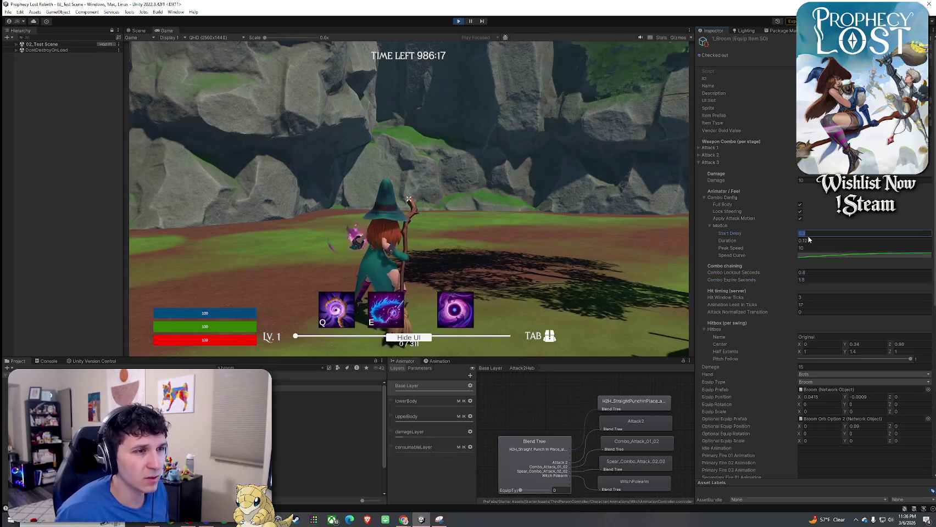
type("0.5")
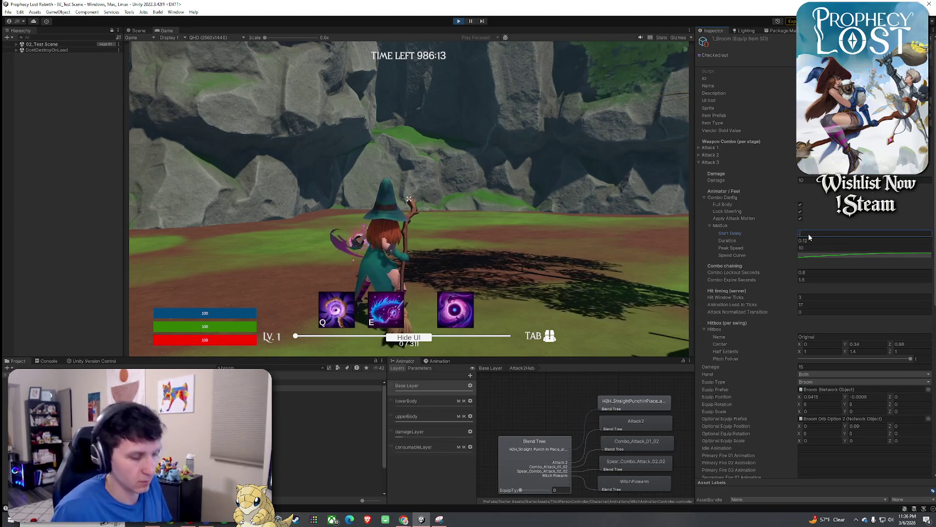
type("0.4")
key("Return")
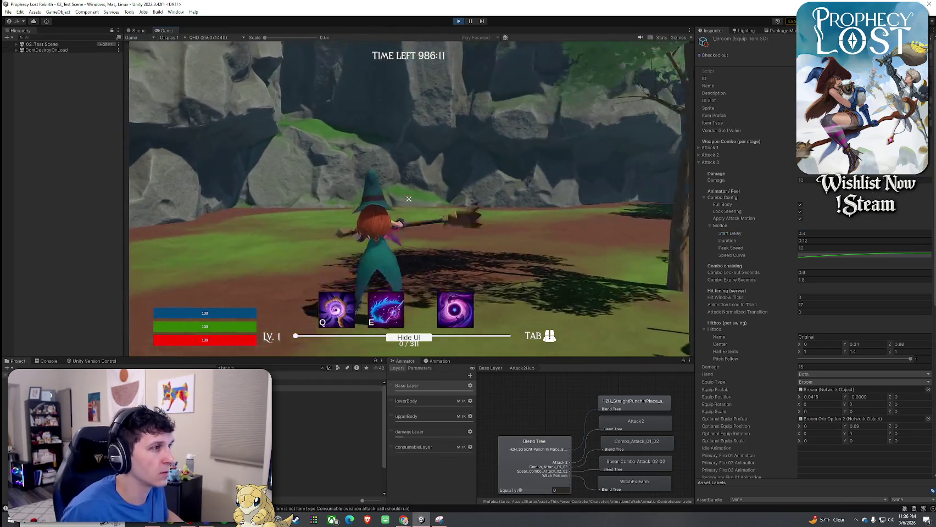
- Playtest the broom combo, walking toward the rocks and swinging repeatedly to check timing
left_click(409, 199)
key("w")
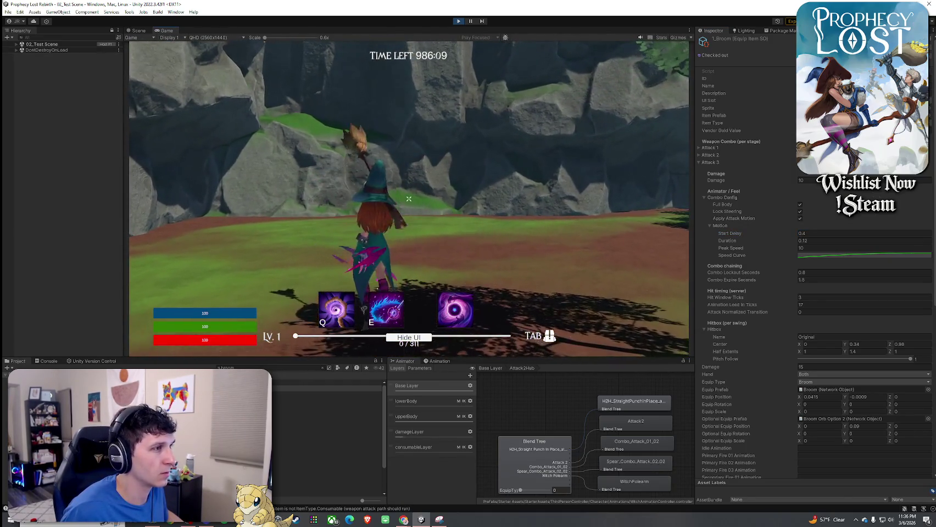
left_click(409, 200)
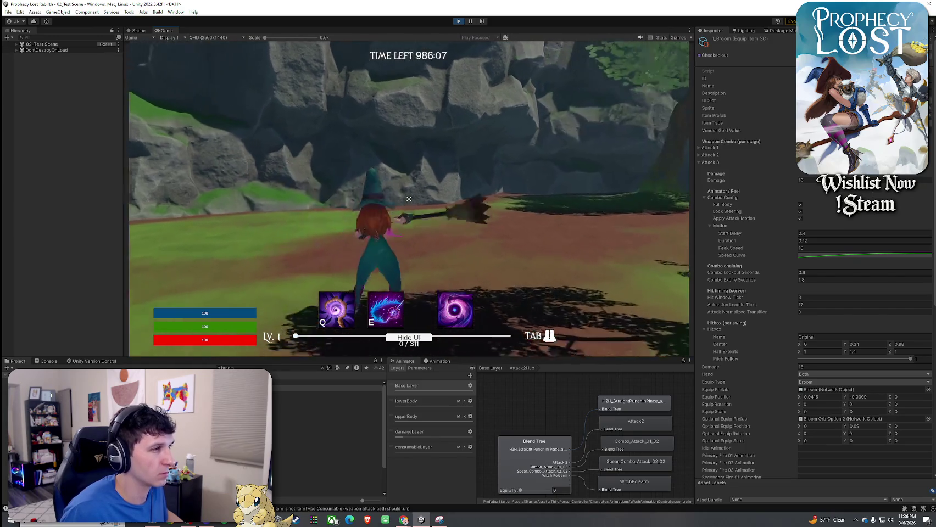
left_click(409, 199)
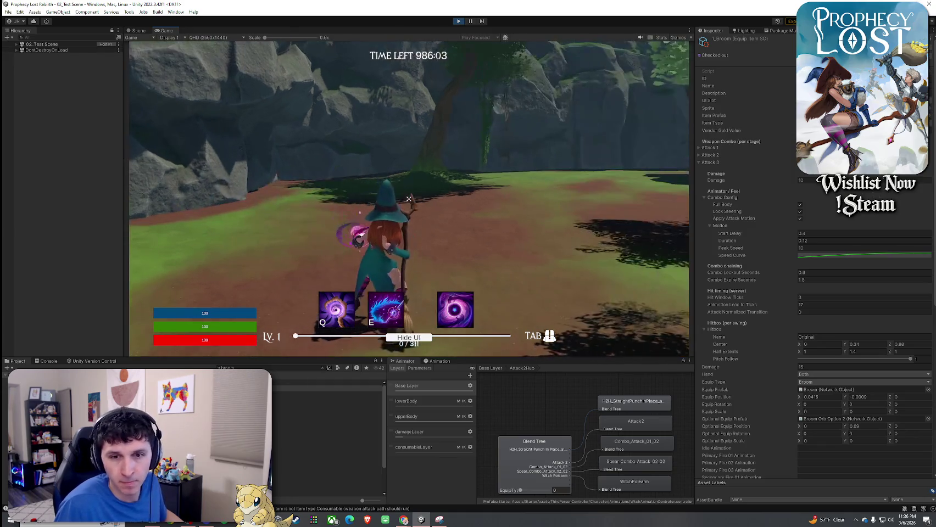
left_click(409, 199)
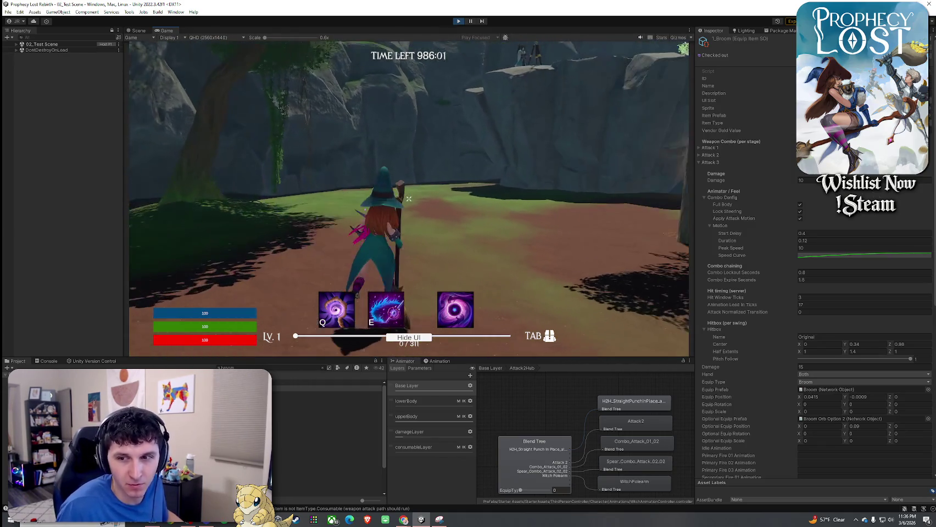
left_click(410, 199)
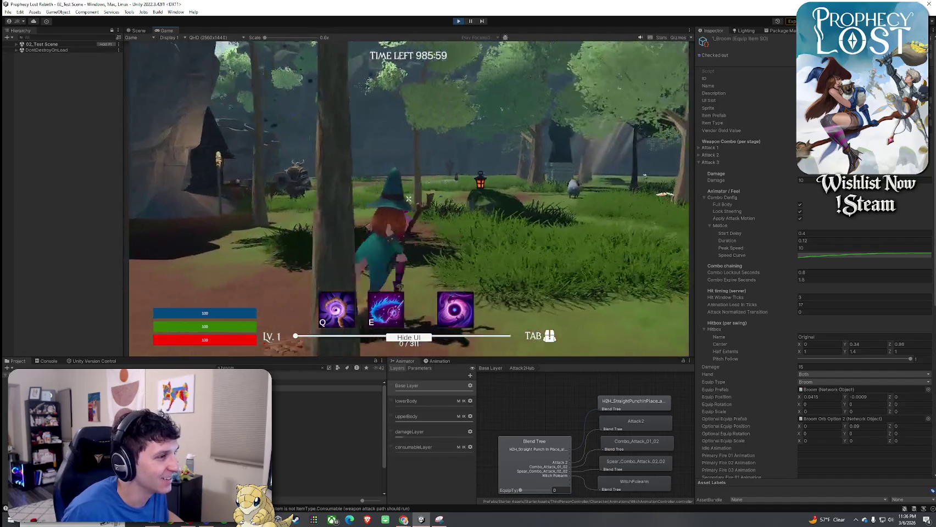
left_click(409, 199)
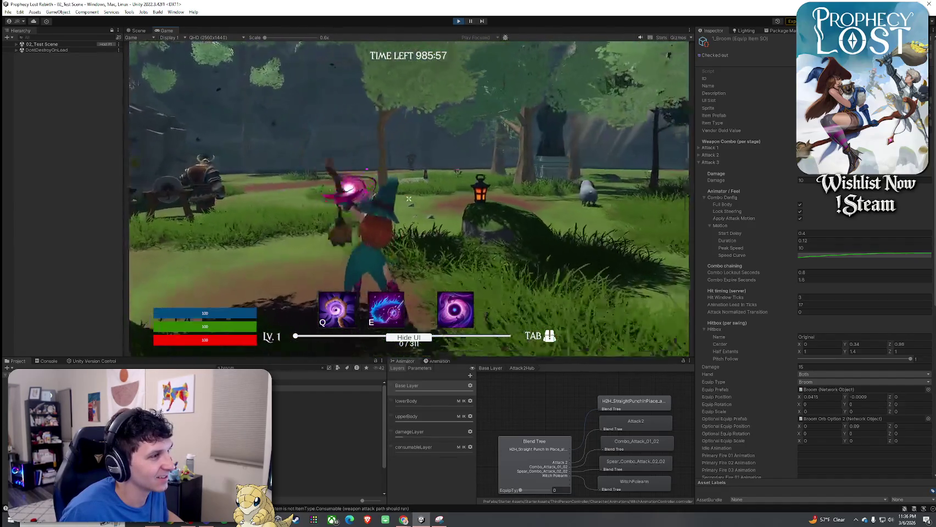
left_click(408, 199)
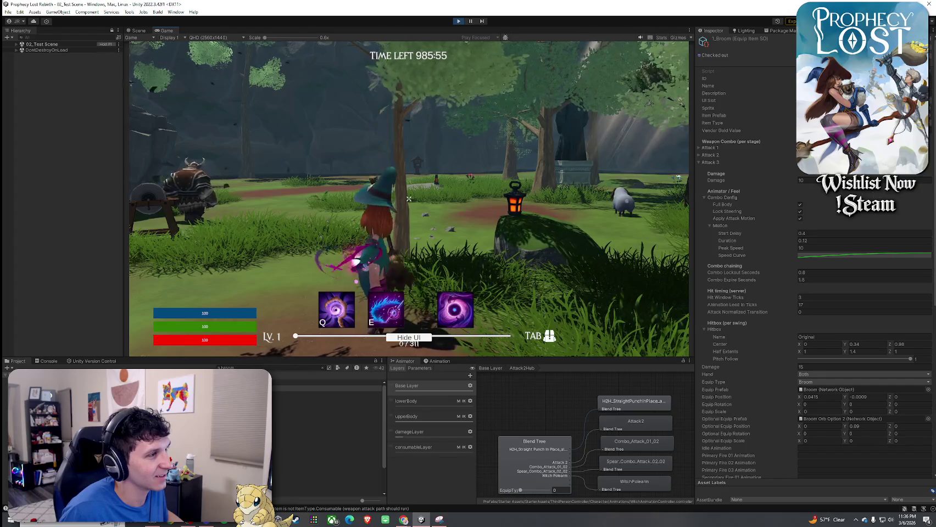
left_click(408, 199)
- Raise Combo Expire Seconds to 2, retest the combo, and return the Animator to Base Layer
key("super")
left_click(818, 279)
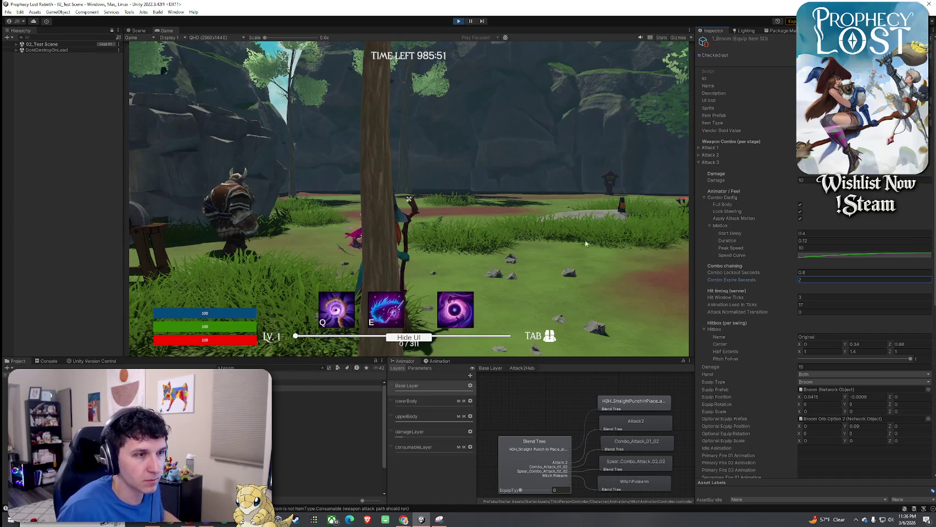
left_click(600, 246)
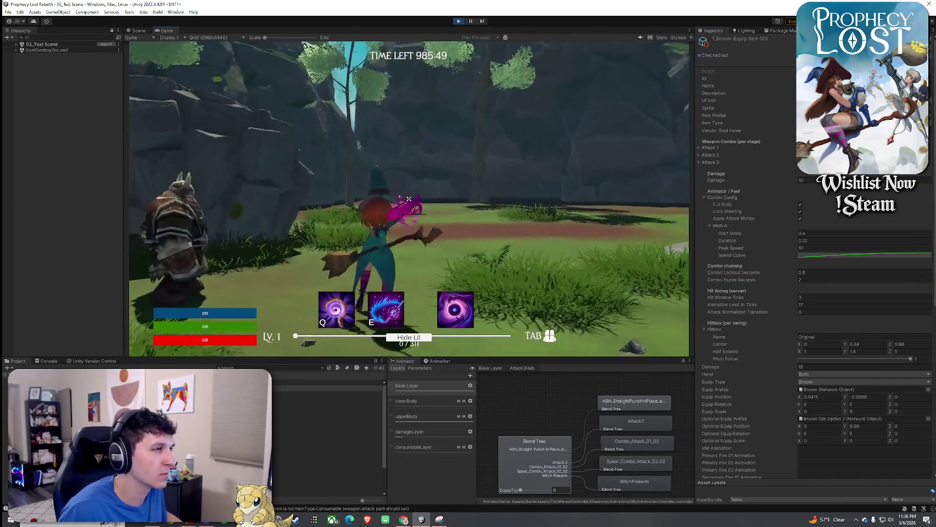
left_click(409, 199)
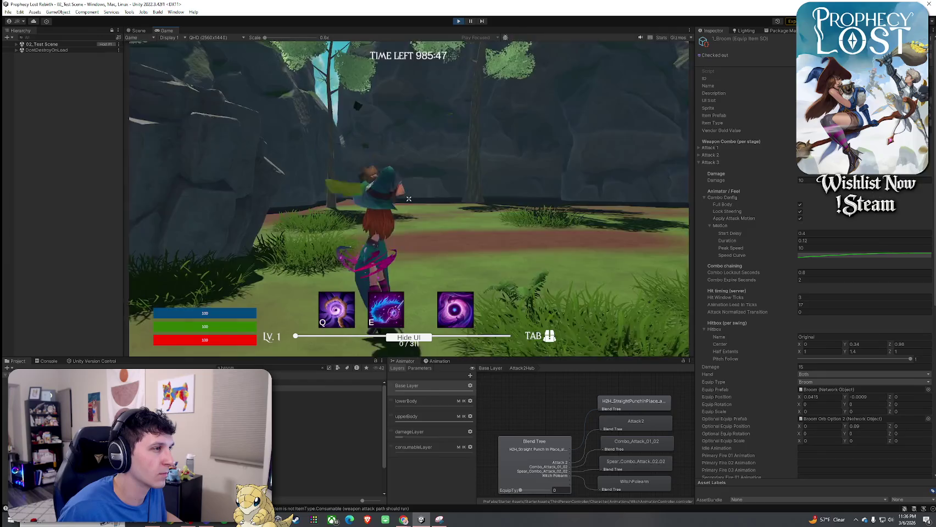
left_click(408, 199)
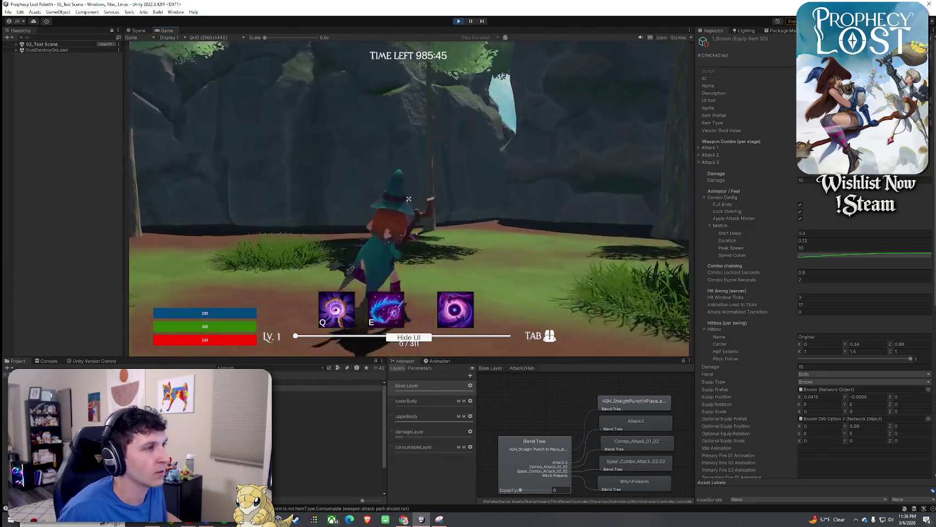
key("super")
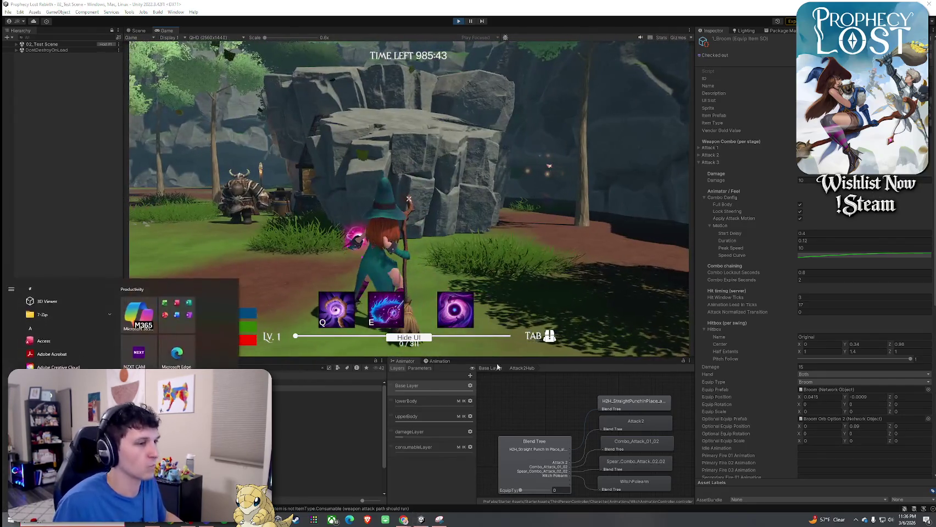
left_click(490, 367)
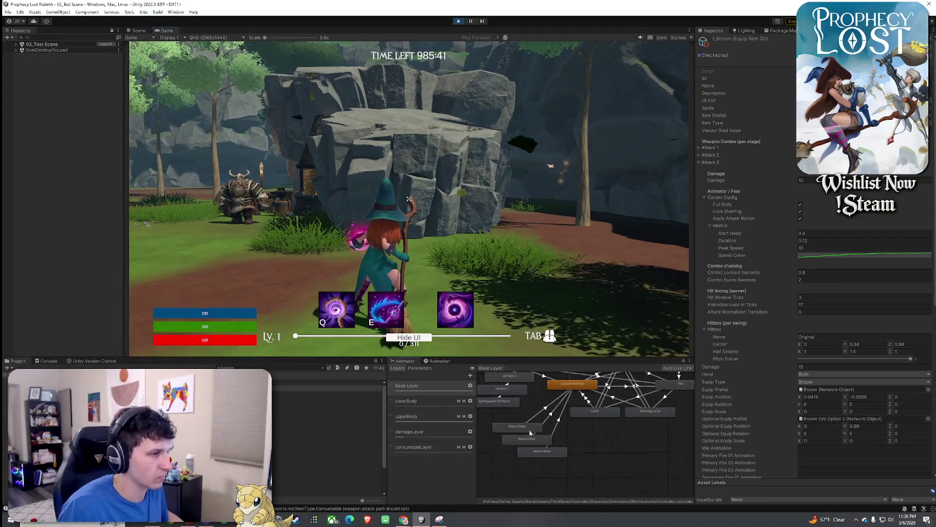
- Open the Attack3Hub blend tree and inspect its motions, including the WitchAttack3 clip
double_click(544, 455)
left_click(633, 482)
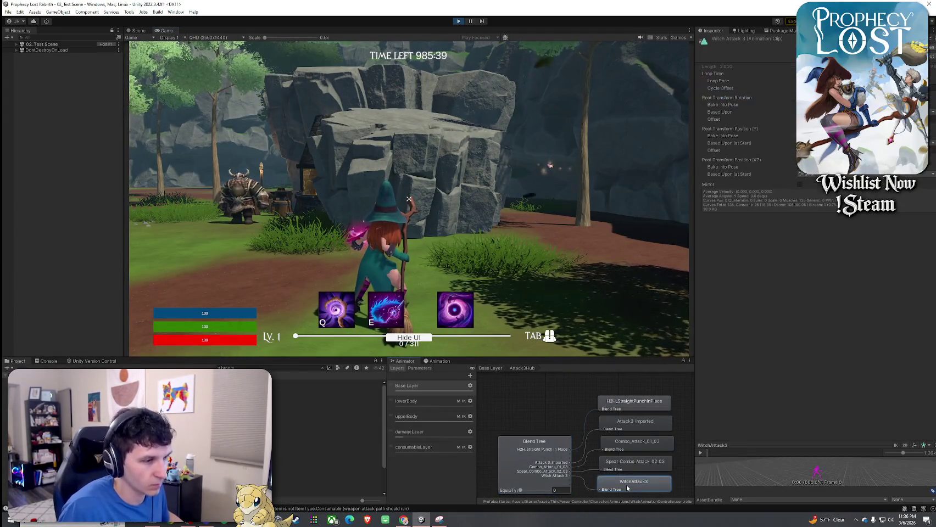
left_click(553, 479)
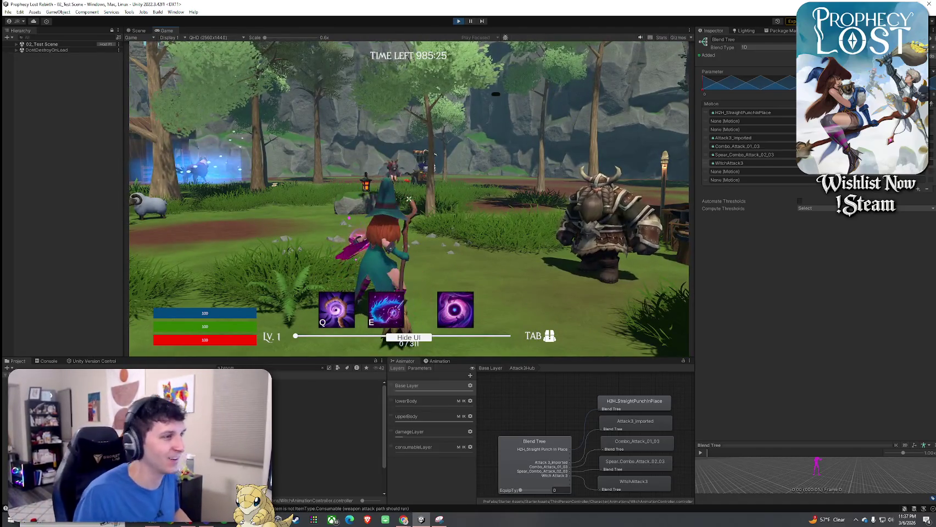
key("super")
left_click(549, 477)
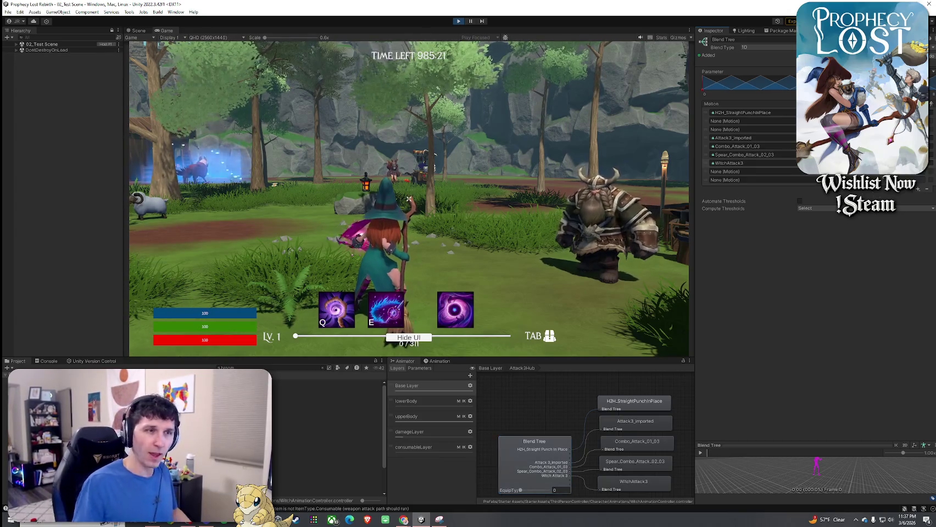
- Walk the witch forward, test a four-swing broom combo, then select the Broom Orb prefab
left_click(409, 200)
key("w")
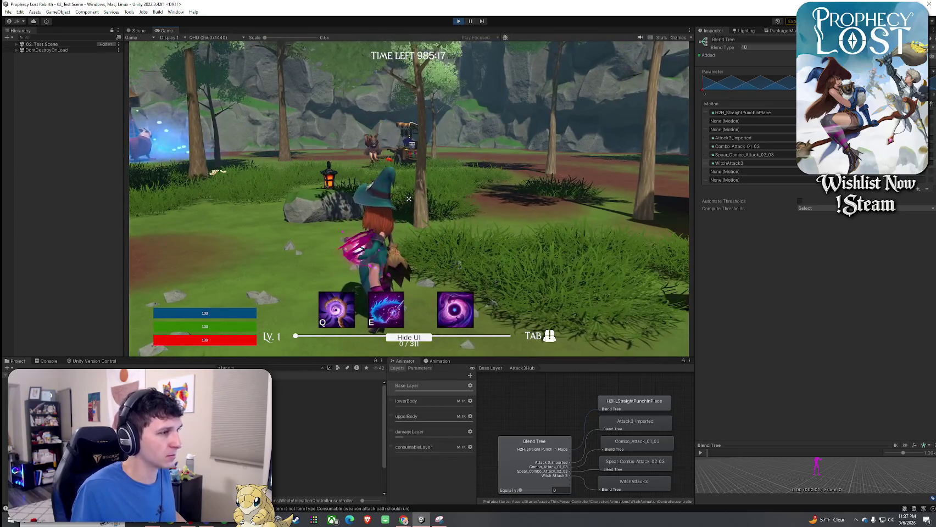
left_click(410, 199)
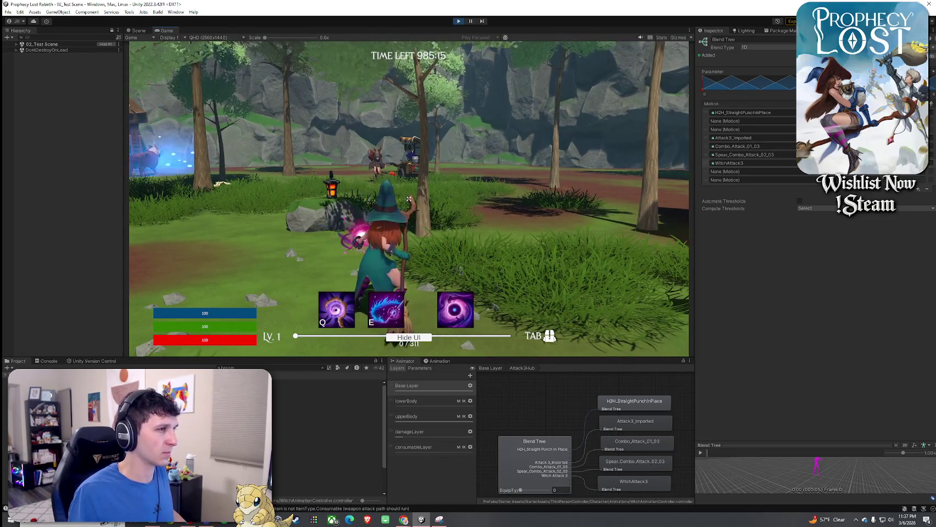
left_click(409, 200)
left_click(409, 199)
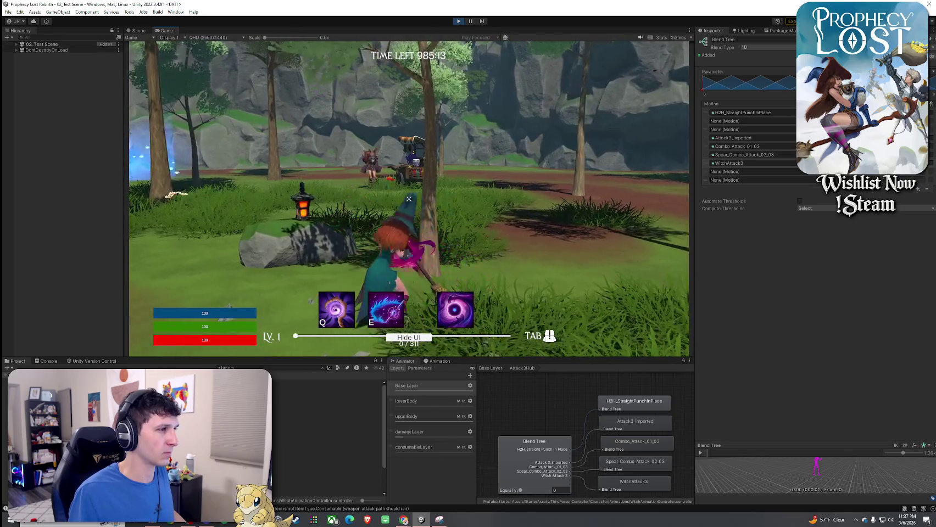
left_click(409, 198)
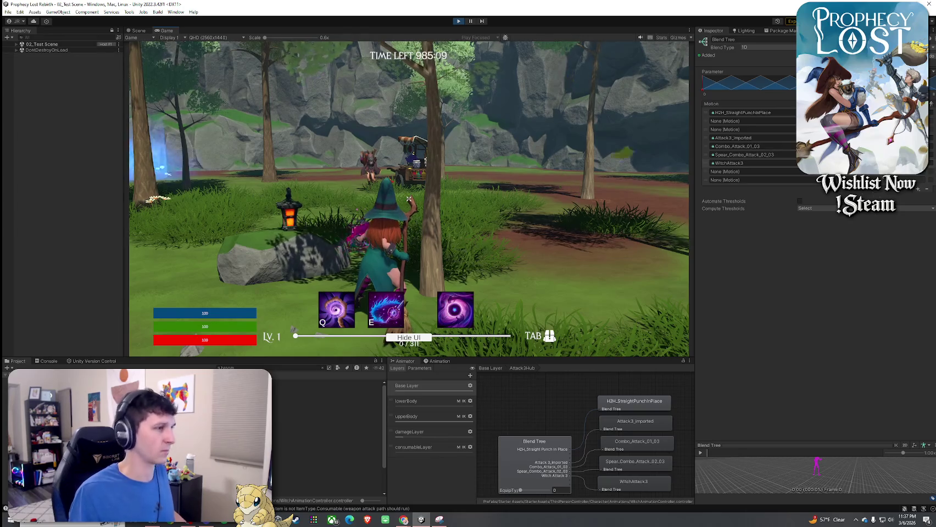
key("super")
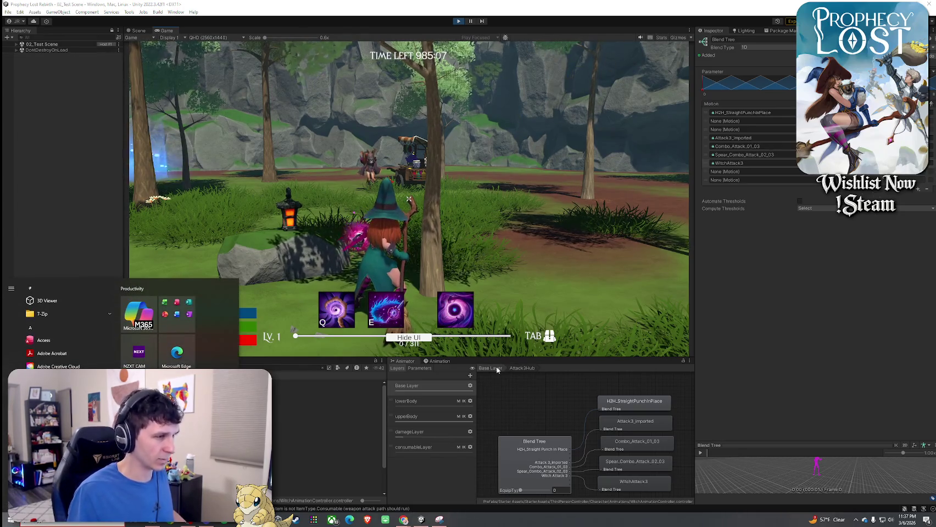
left_click(338, 425)
- Select 1_Broom, check the attack Speed Curve, and set Attack 3's Duration to 0.3
left_click(329, 389)
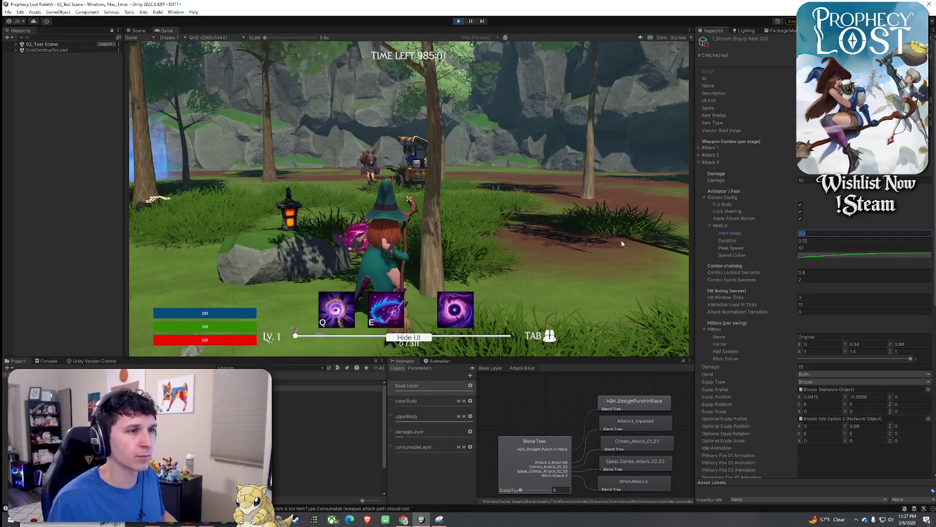
left_click(806, 256)
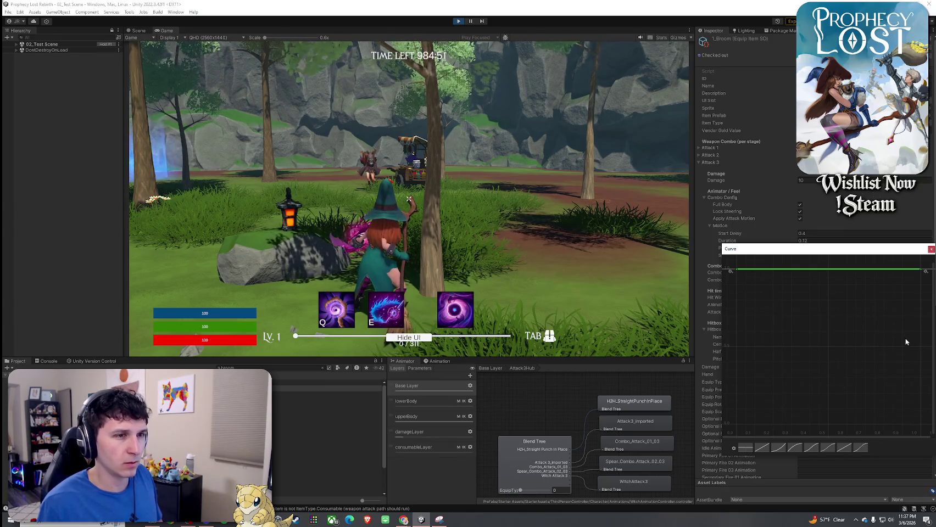
left_click(931, 249)
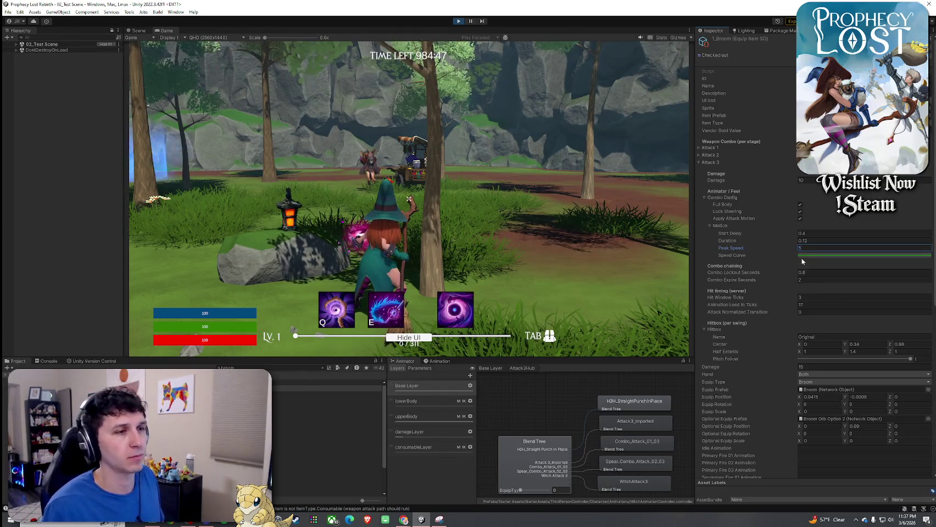
type("0.3")
left_click(815, 235)
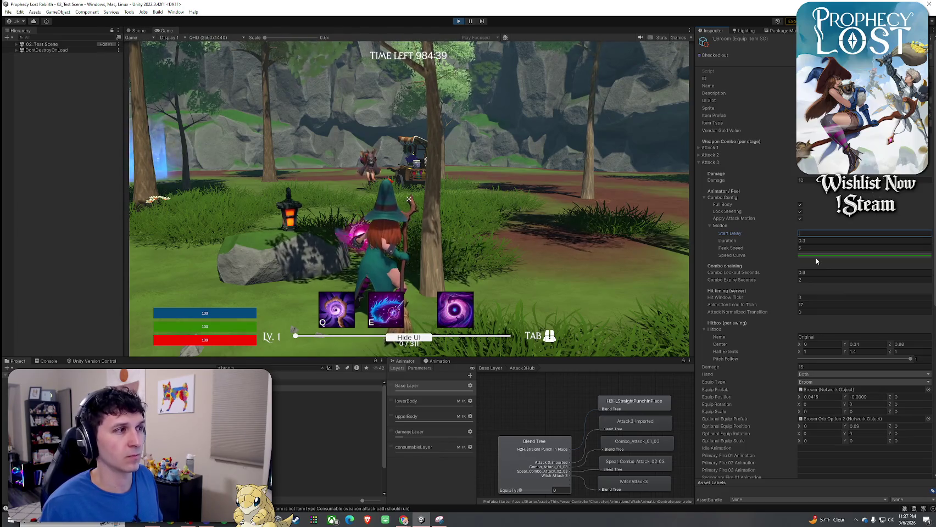
- Commit Start Delay 0.1, then set Combo Expire Seconds to 1 and then 1.2
left_click(477, 230)
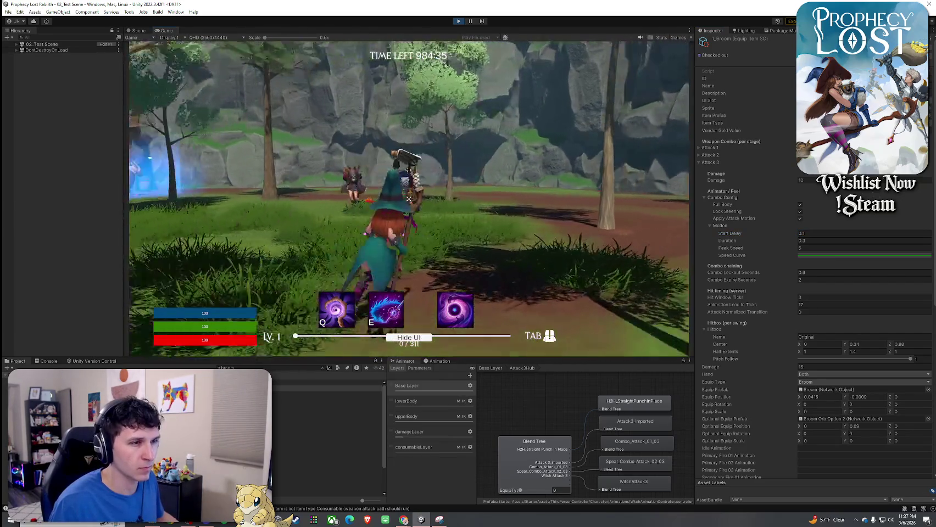
left_click(818, 279)
type("1")
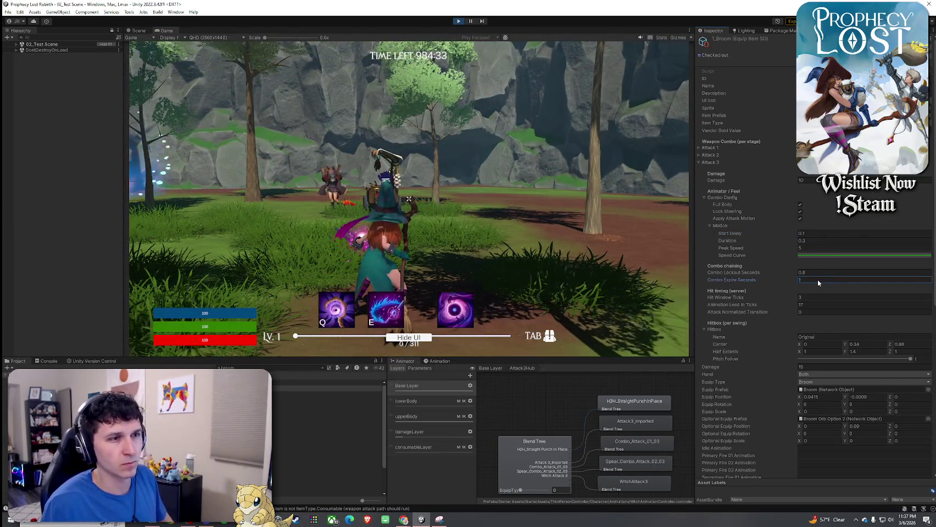
left_click(631, 308)
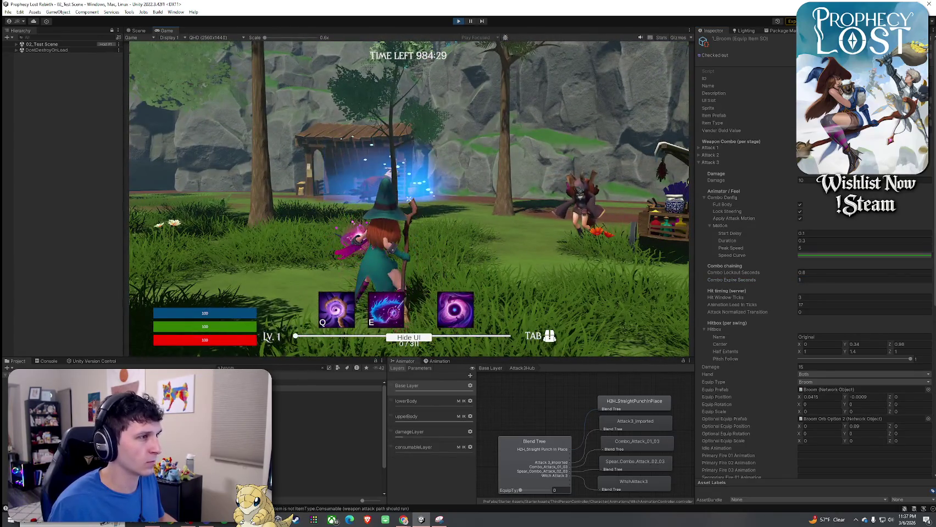
left_click(807, 280)
type("1.2")
key("Return")
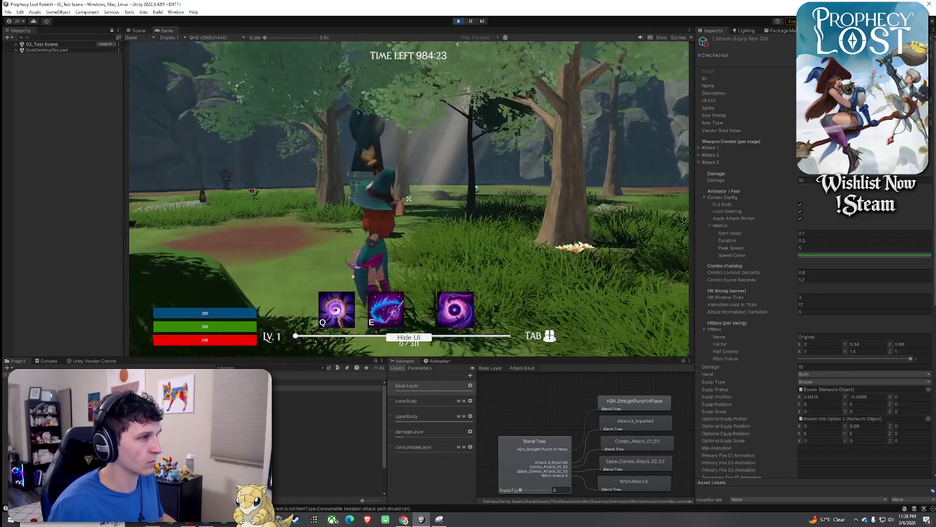
- Between test swings, change the attack motion Duration to 0.5 and Peak Speed to 2
left_click(408, 199)
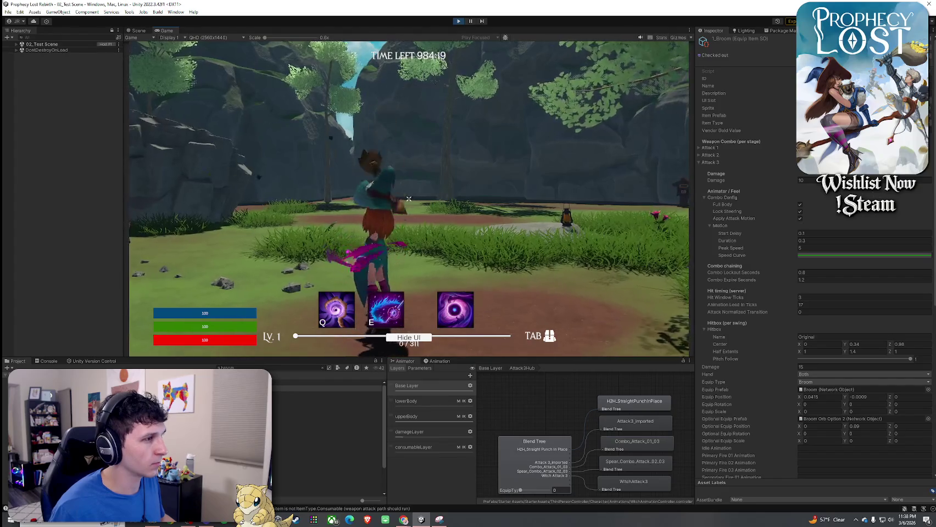
key("super")
left_click(808, 241)
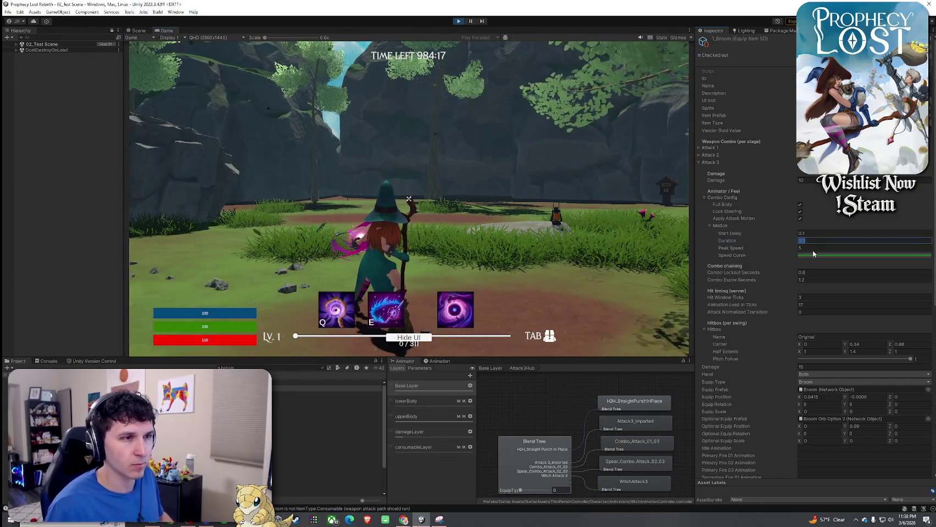
type("0.5")
key("Return")
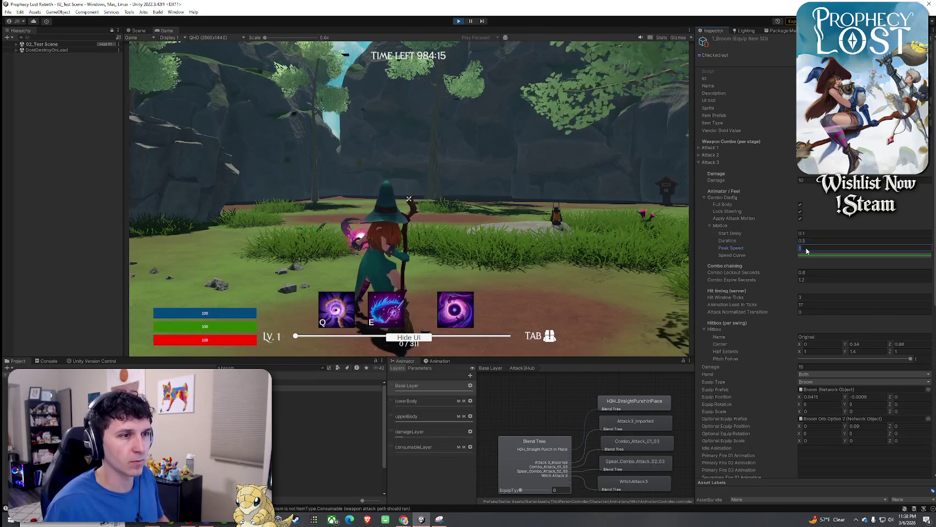
left_click(409, 198)
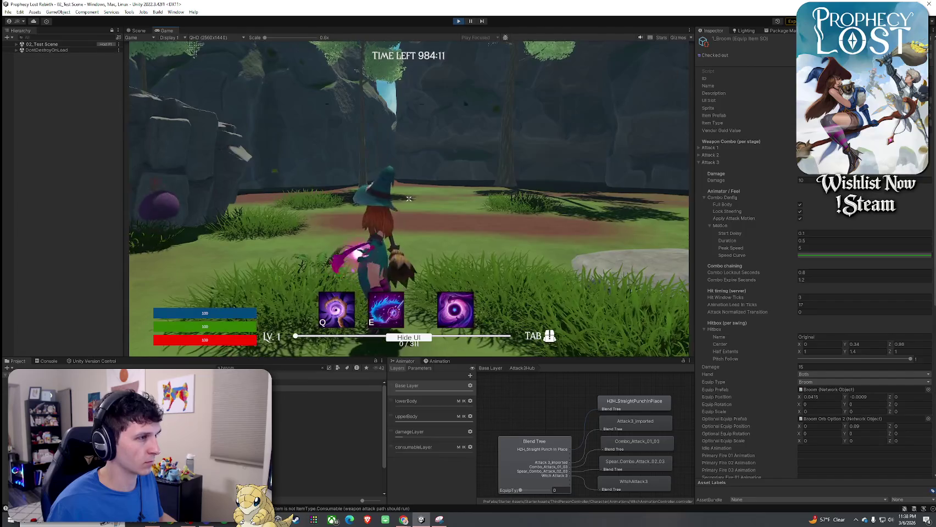
key("super")
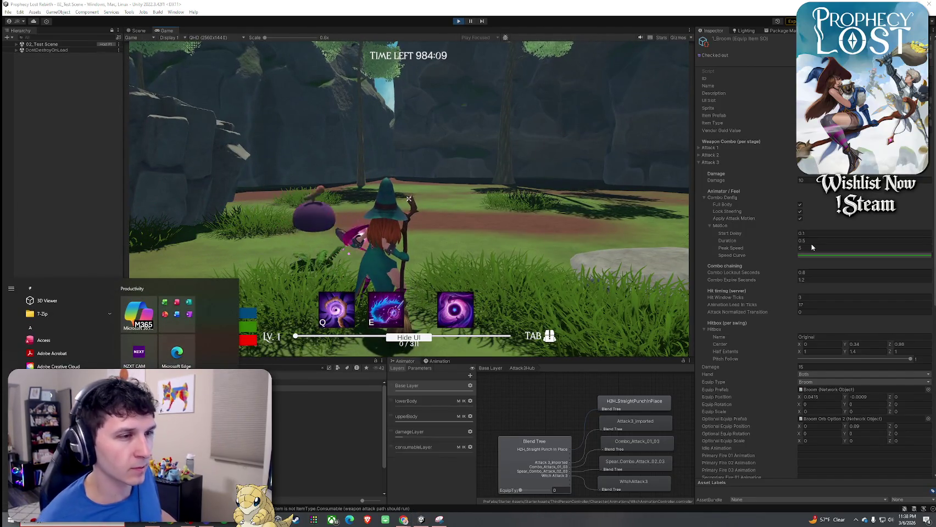
left_click(811, 248)
type("2")
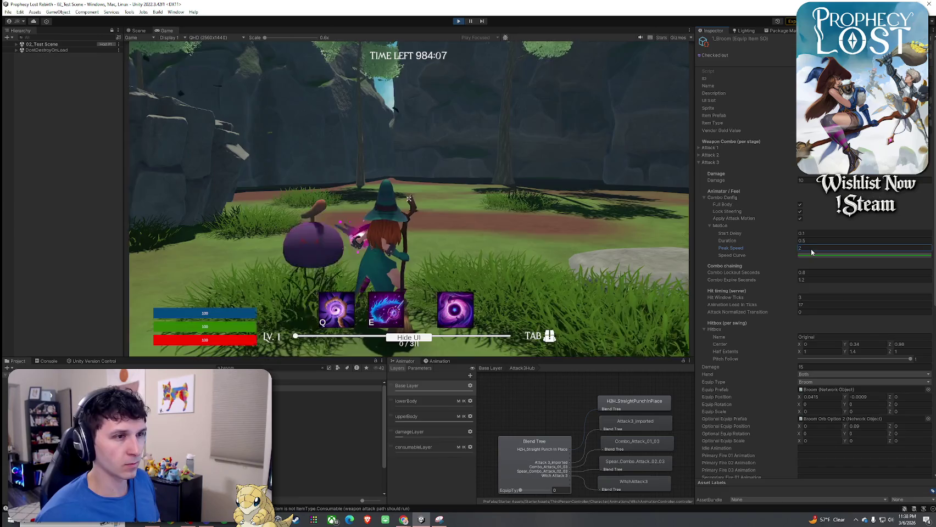
left_click(408, 198)
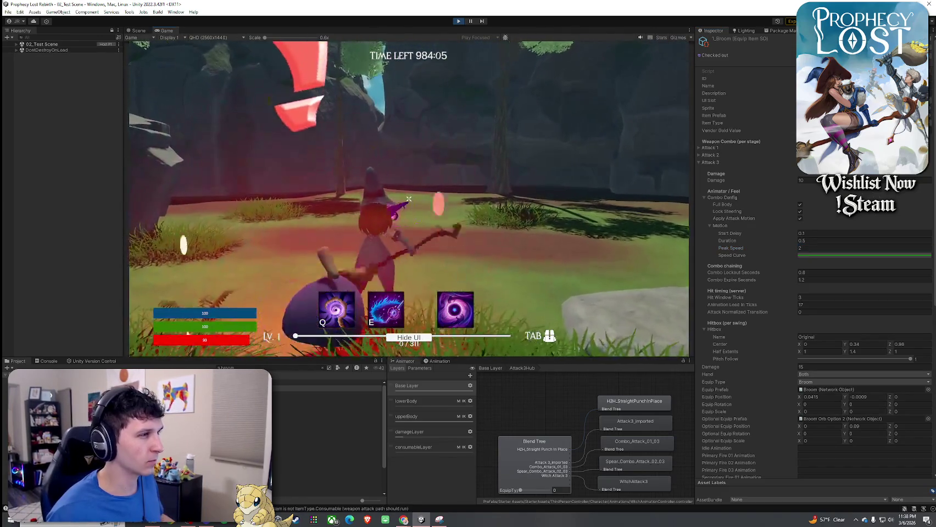
- Playtest the broom combo repeatedly, hitting the purple creature and running the witch around
left_click(408, 199)
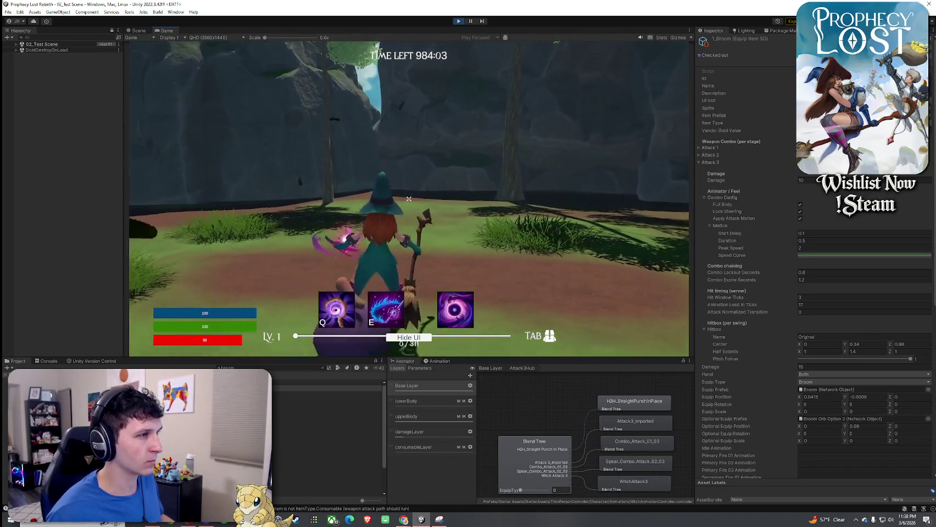
left_click(409, 199)
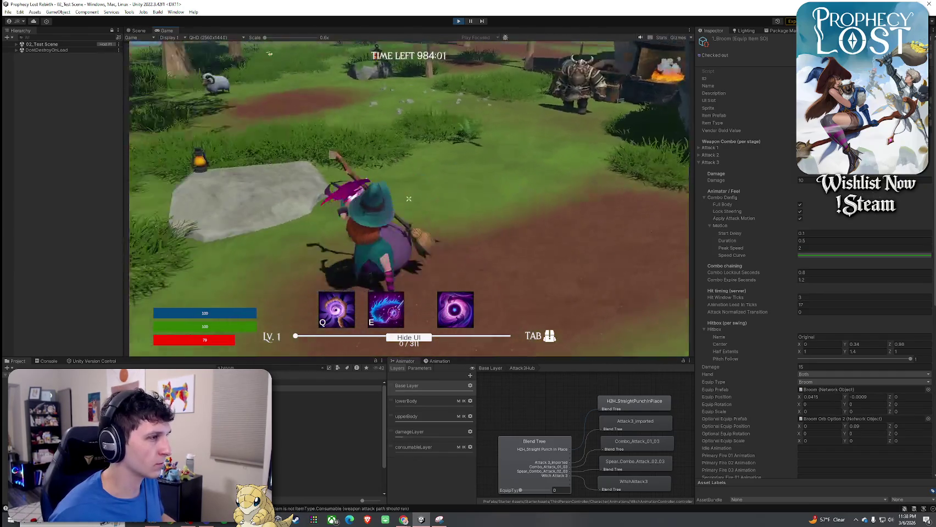
left_click(409, 199)
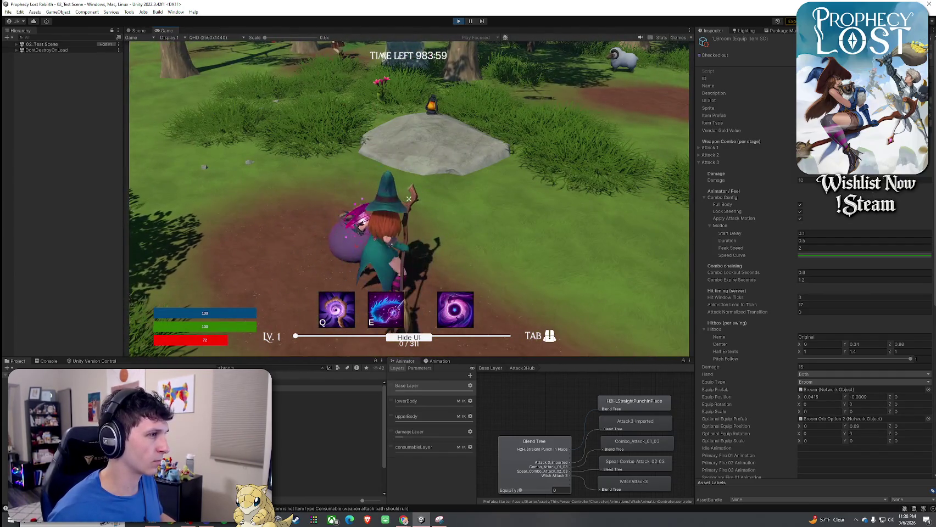
left_click(409, 199)
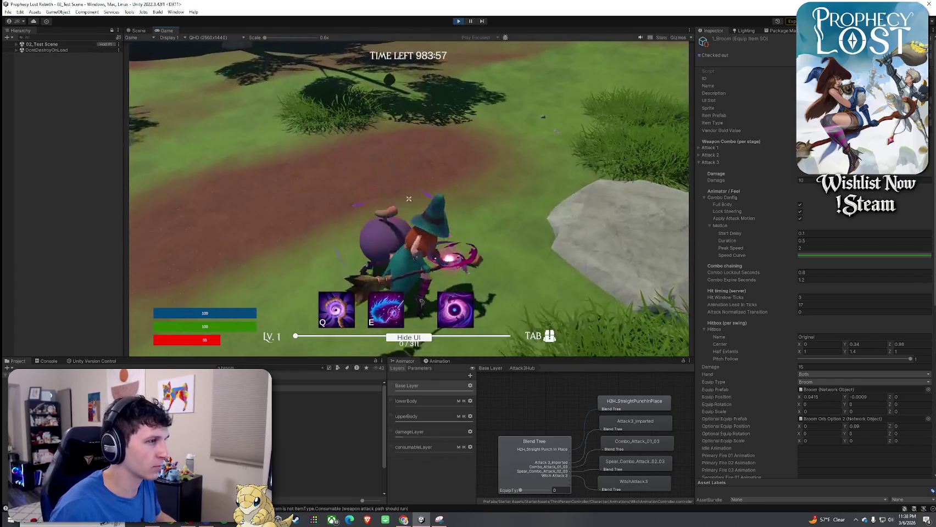
left_click(409, 198)
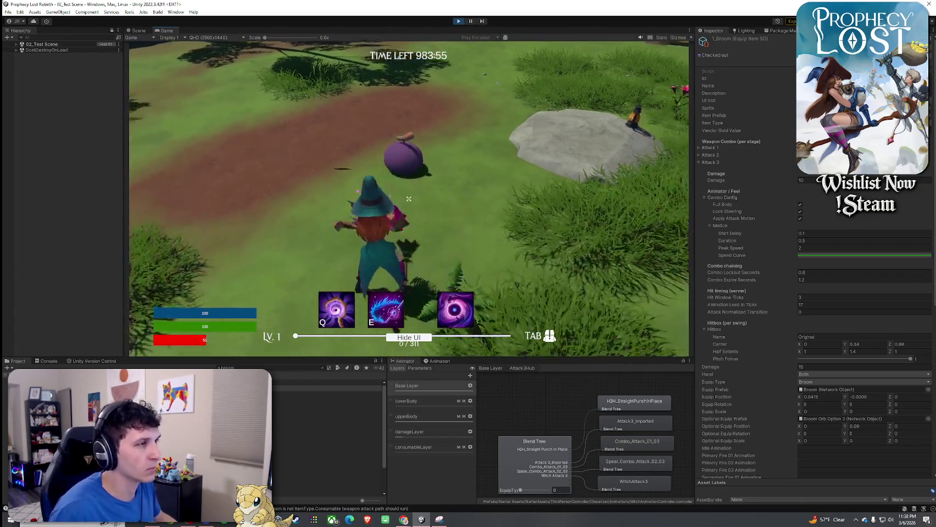
left_click(409, 199)
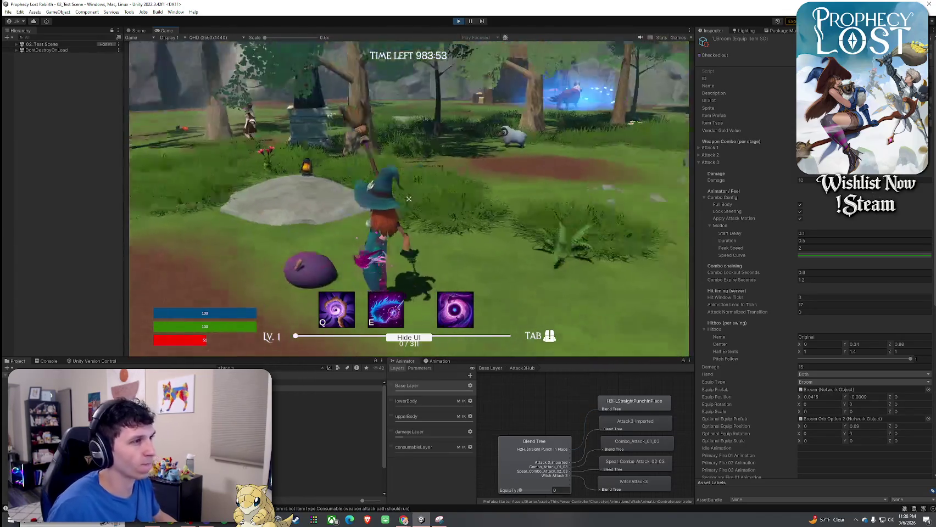
left_click(409, 199)
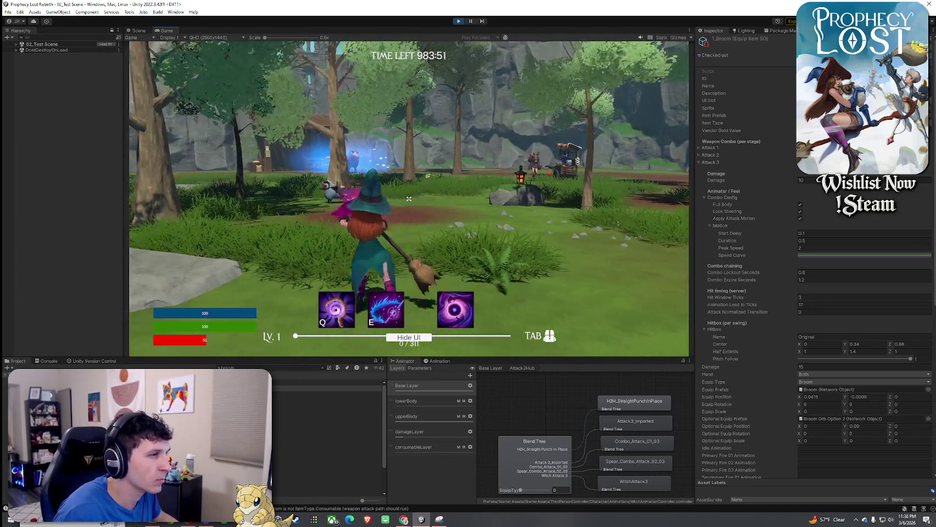
left_click(409, 199)
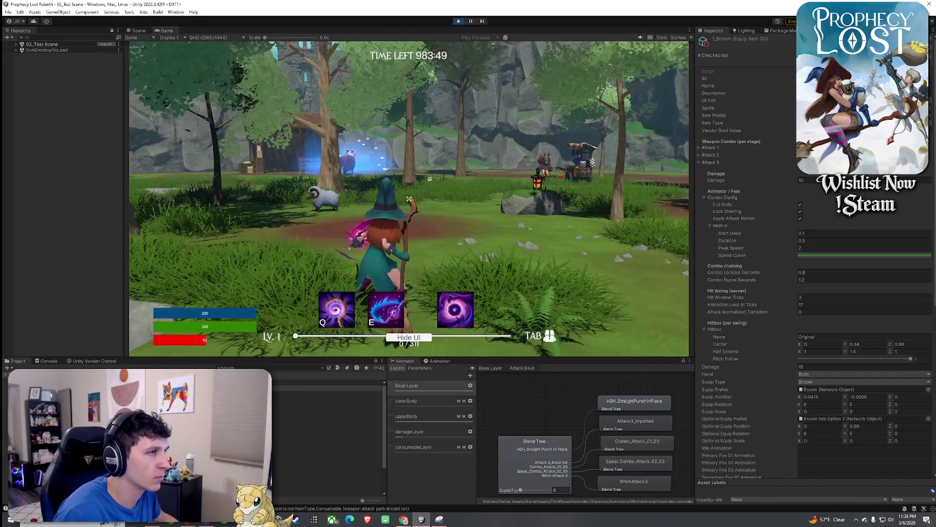
left_click(409, 199)
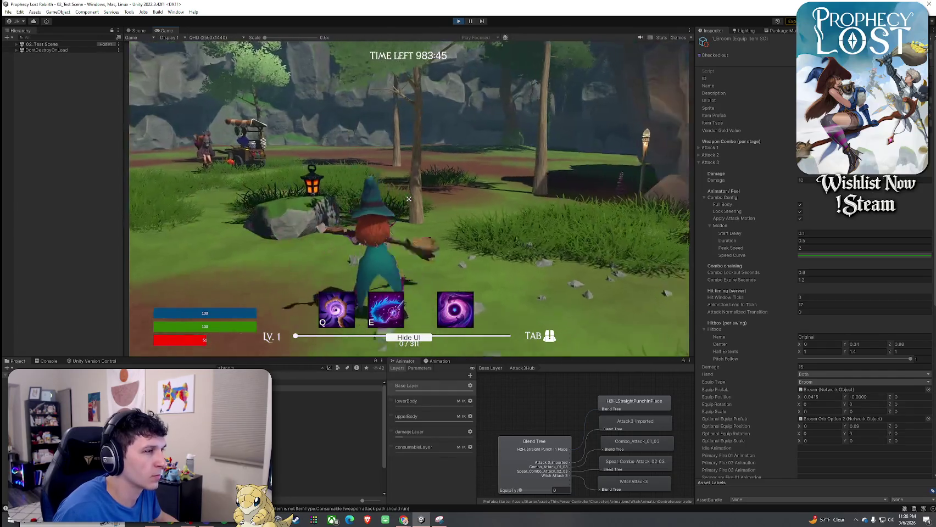
left_click(409, 199)
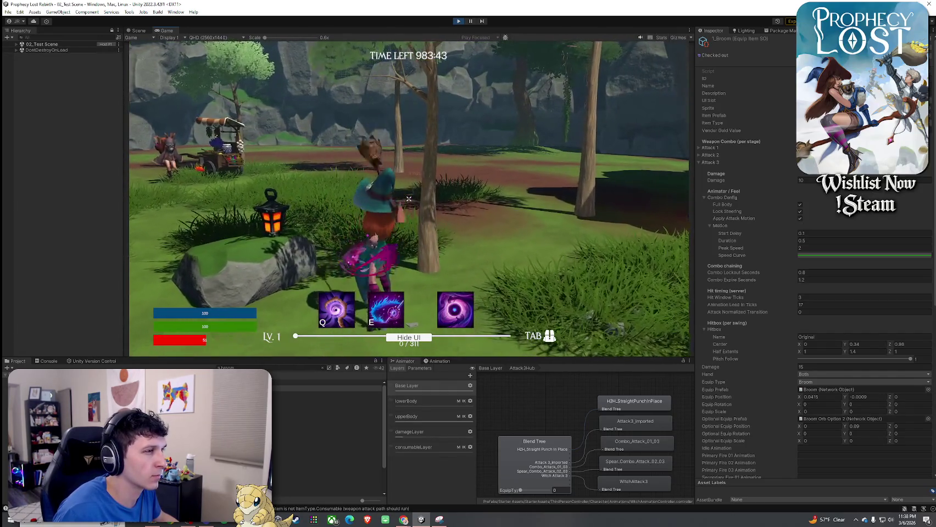
left_click(409, 199)
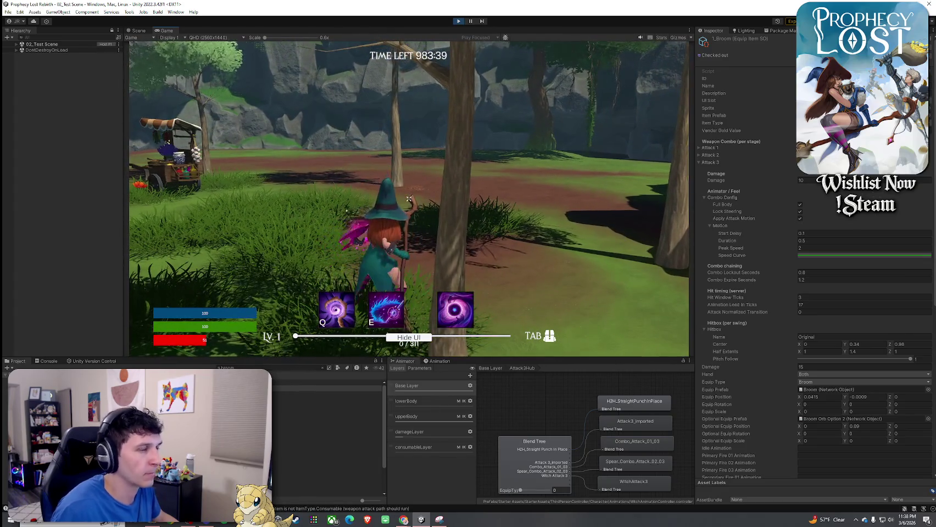
left_click(408, 198)
left_click(409, 199)
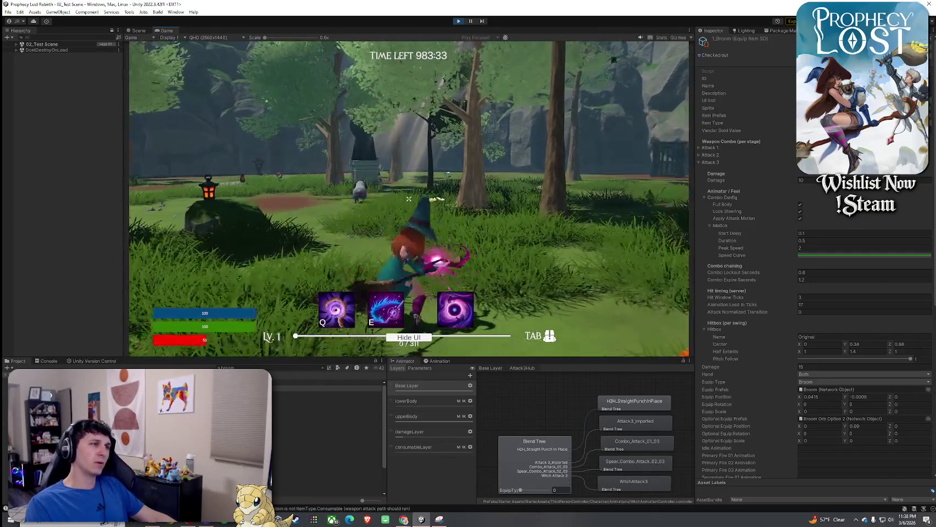
left_click(409, 200)
key("w")
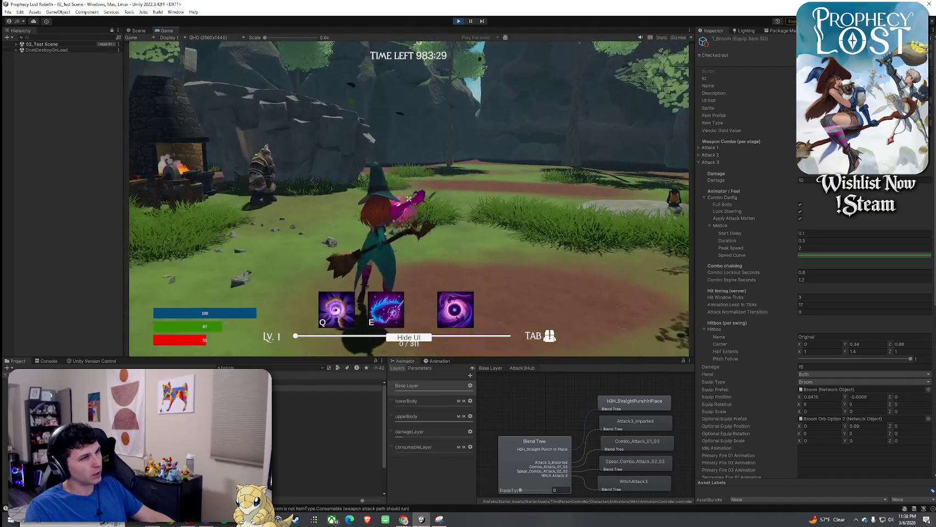
left_click(409, 199)
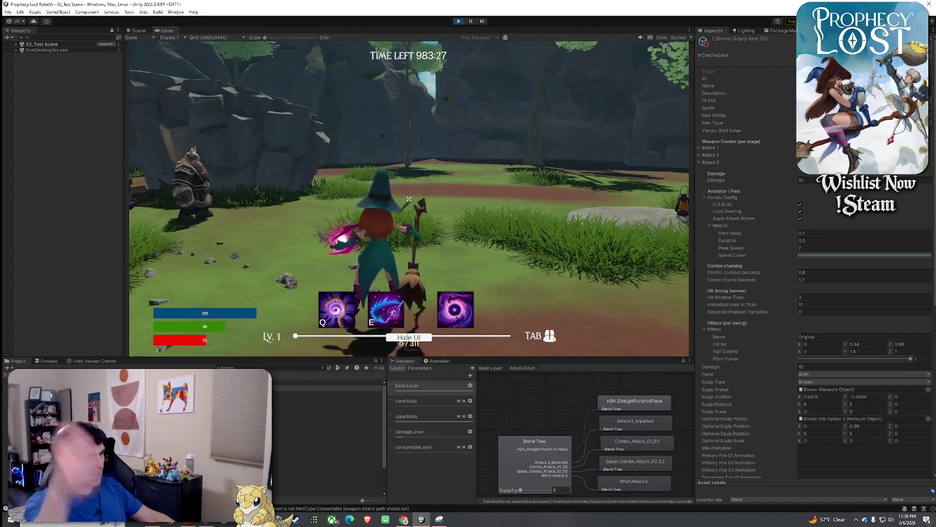
key("w")
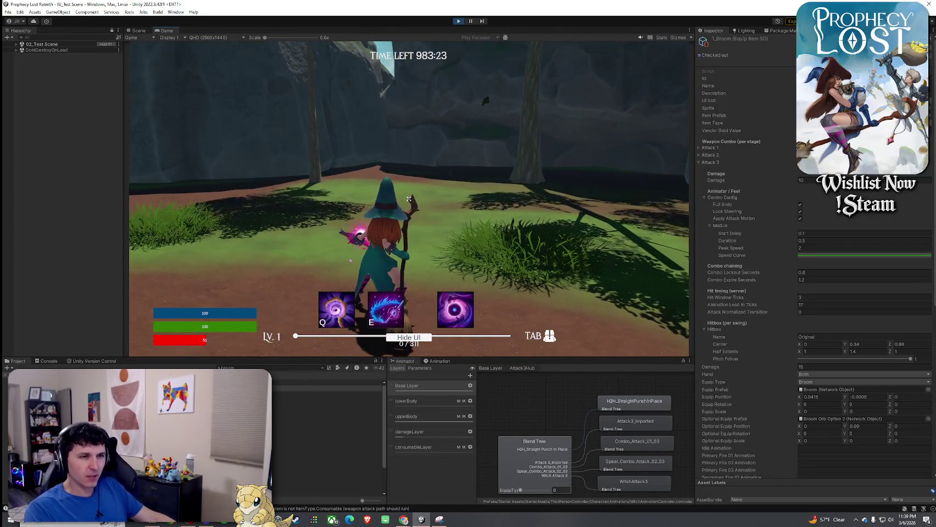
- Dismiss the Start menu and stop Play mode with Ctrl+P
key("super")
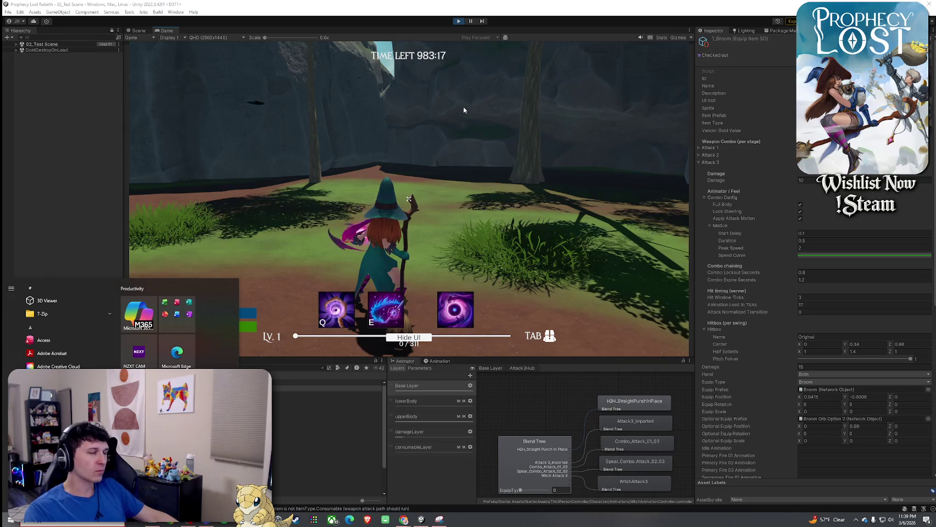
left_click(445, 164)
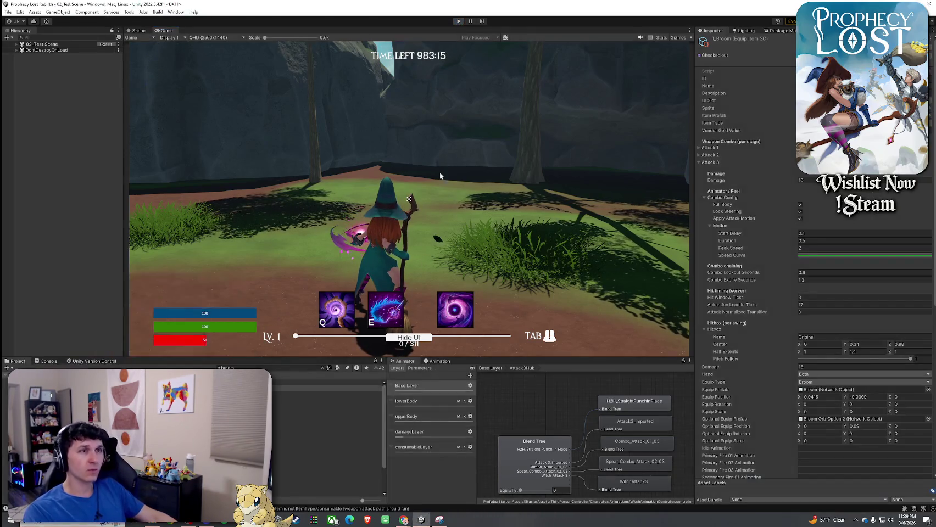
key("ctrl+p")
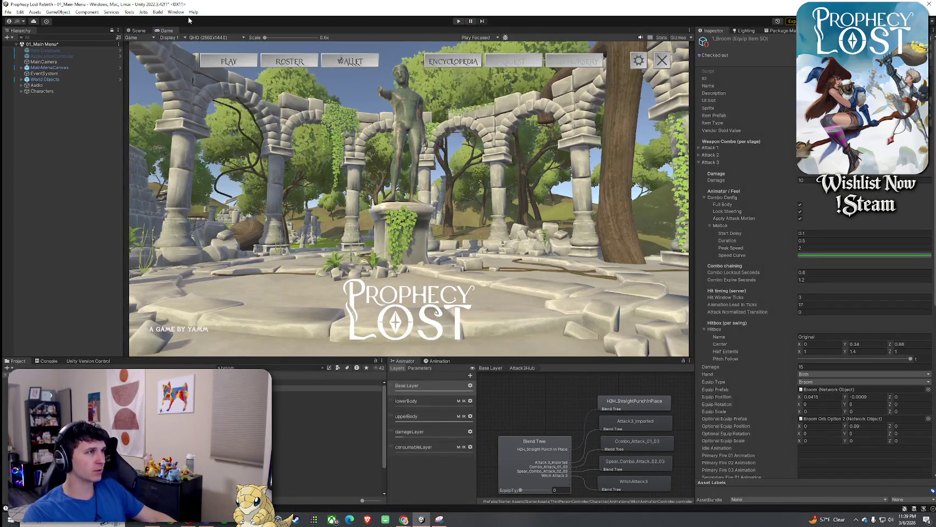
- Save the 01_Main Menu scene with File > Save and switch to the Scene tab
left_click(8, 12)
left_click(22, 48)
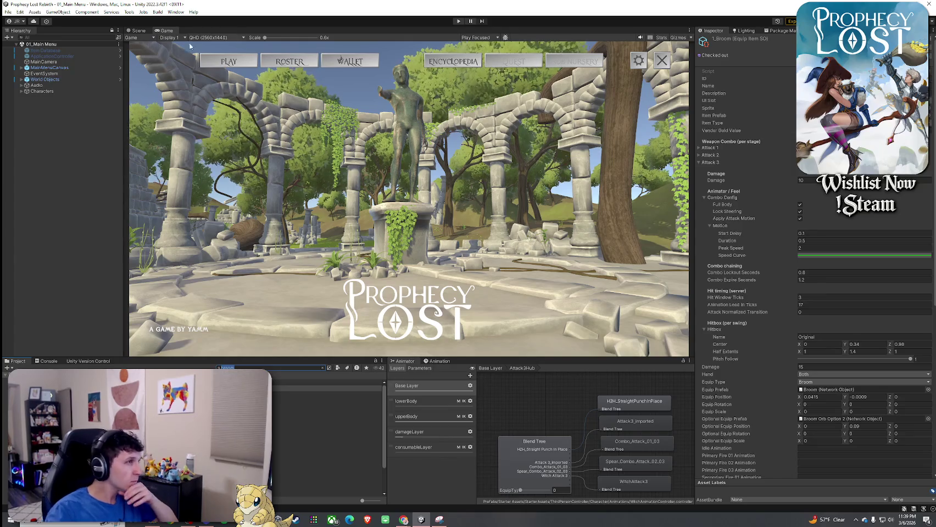
left_click(137, 30)
left_click(8, 11)
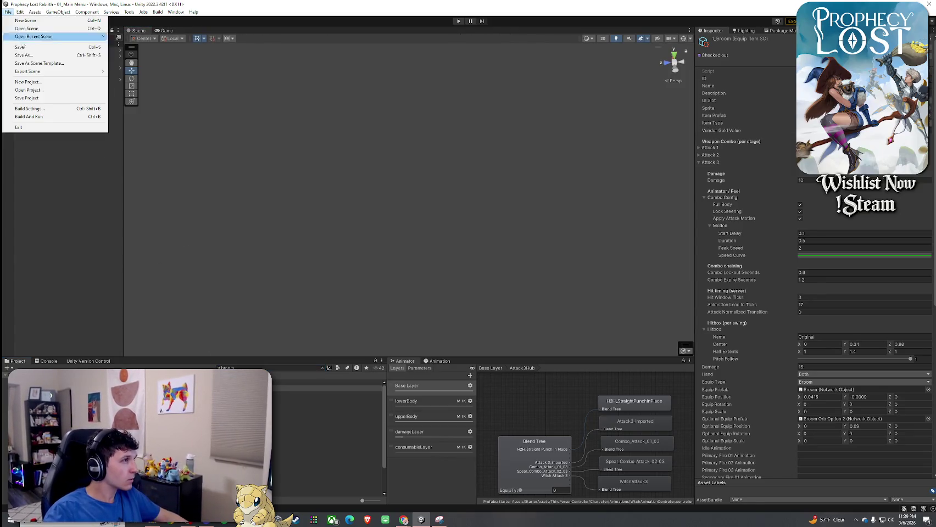
- Save the scene, clear the Project search box, and open 02_Test Scene from the results
left_click(20, 49)
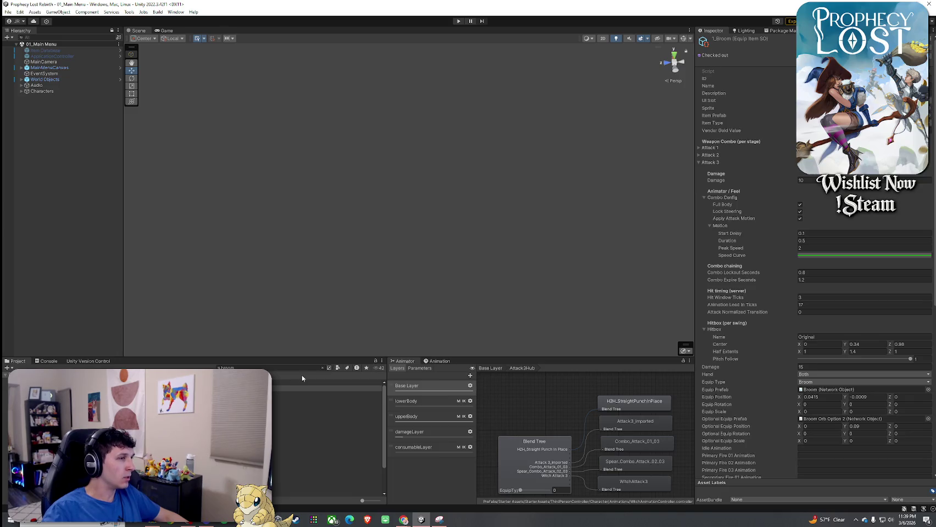
left_click(321, 367)
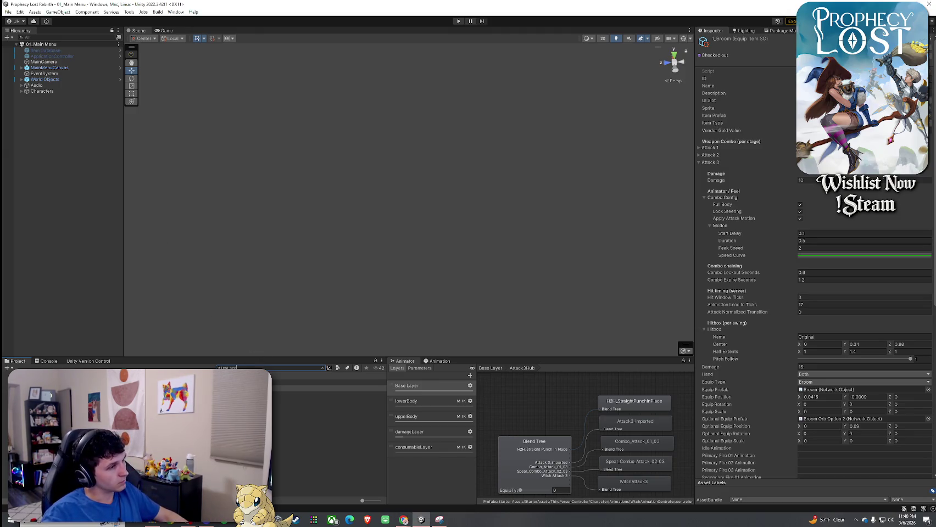
left_click(164, 405)
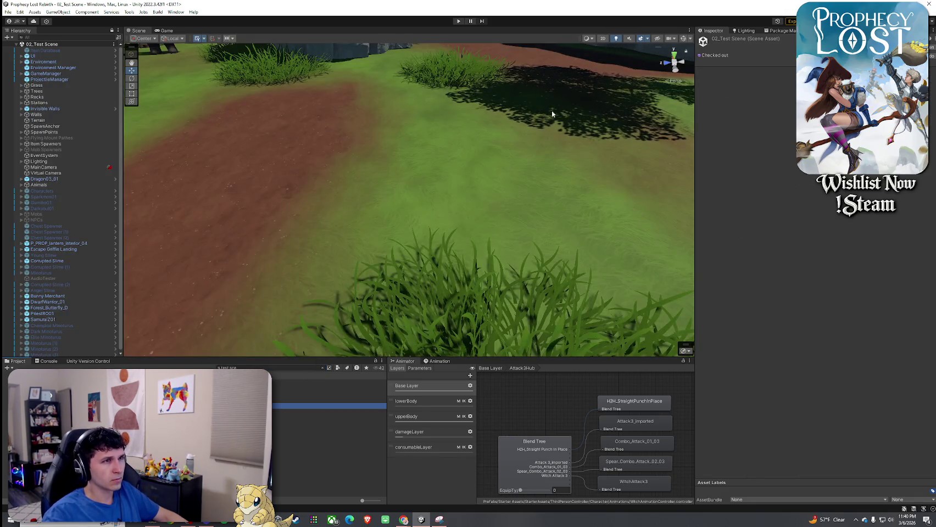
- Select the Corrupted Slime, frame it with F, and scroll its Mob AI to the Max Health field
left_click(406, 154)
key("f")
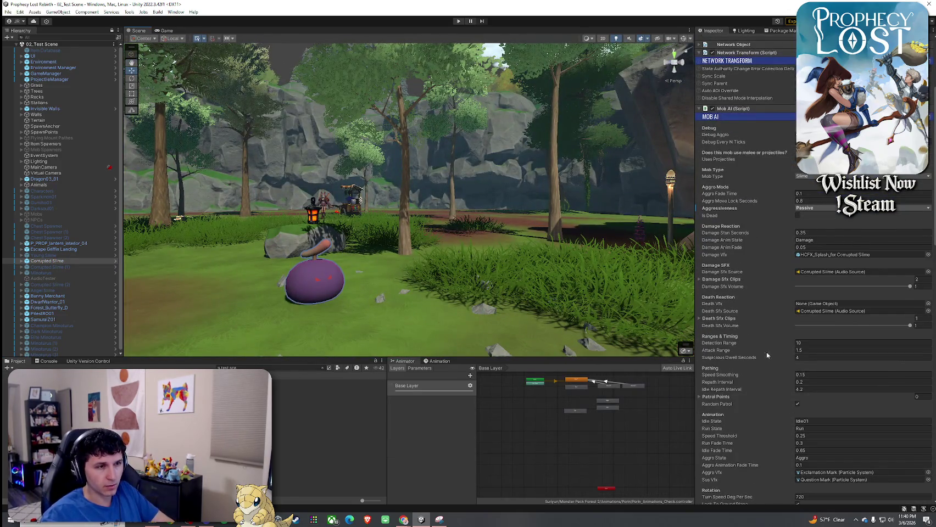
scroll(767, 359, "down", 3)
scroll(761, 371, "down", 2)
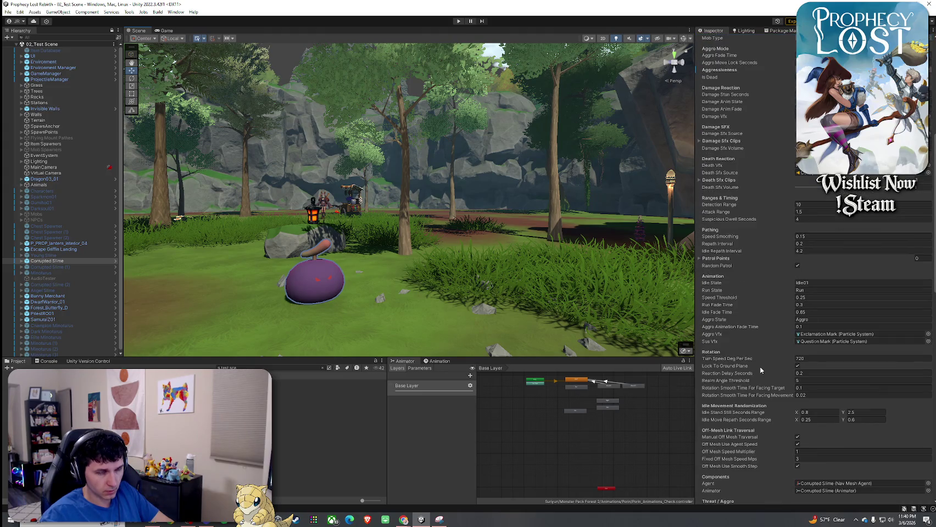
scroll(762, 372, "up", 3)
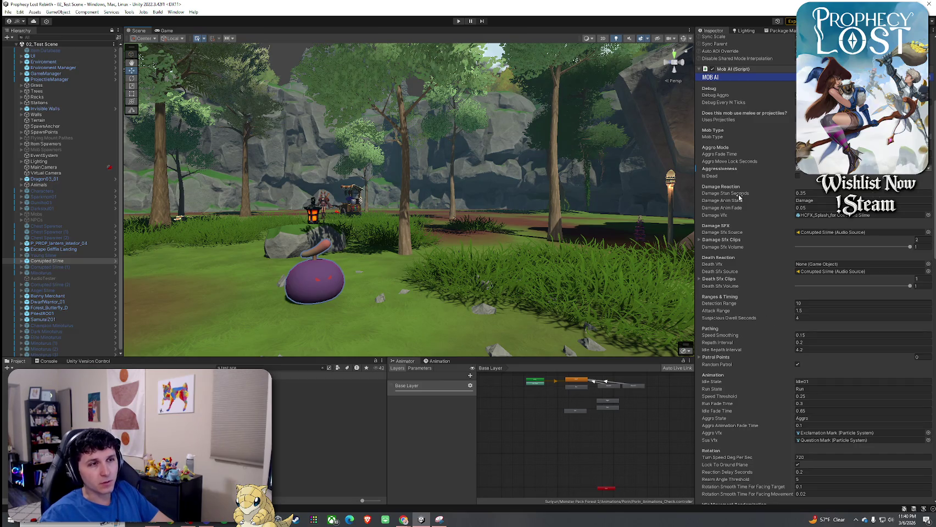
scroll(752, 333, "down", 2)
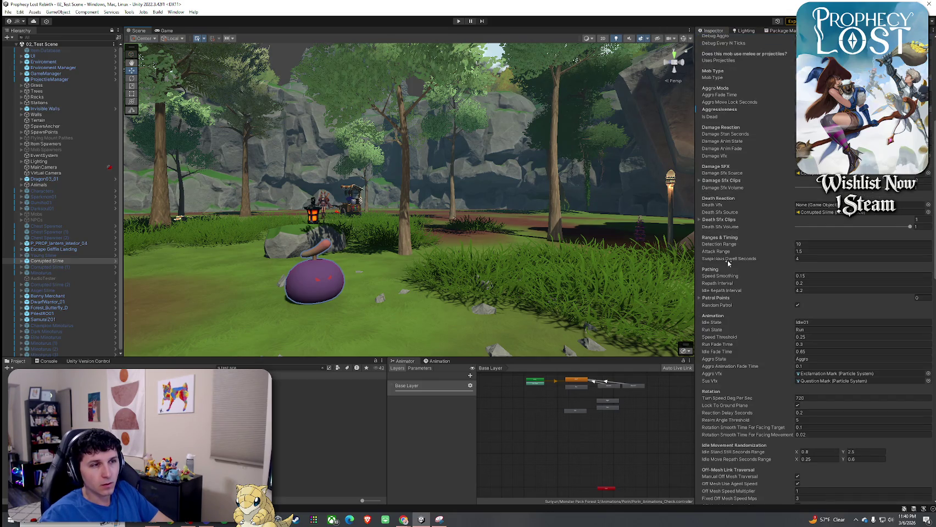
scroll(738, 296, "down", 1)
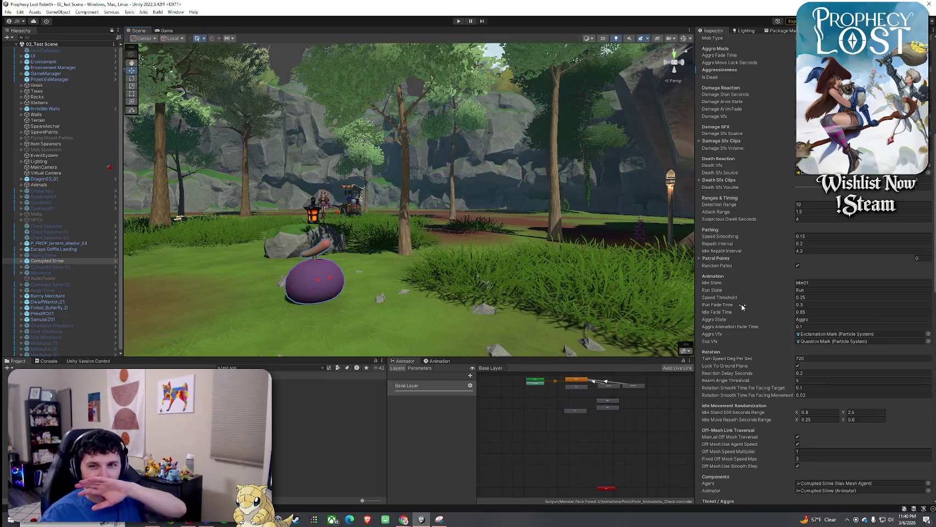
scroll(760, 339, "down", 6)
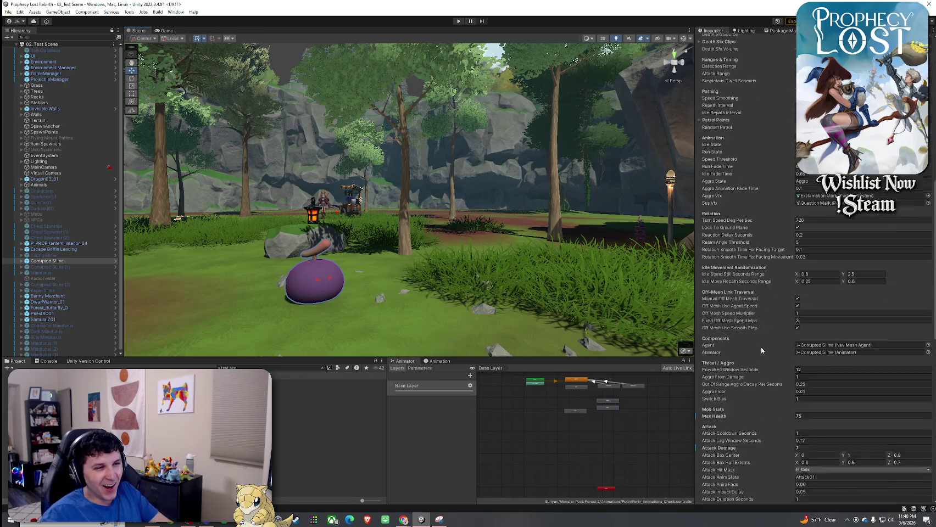
left_click(806, 397)
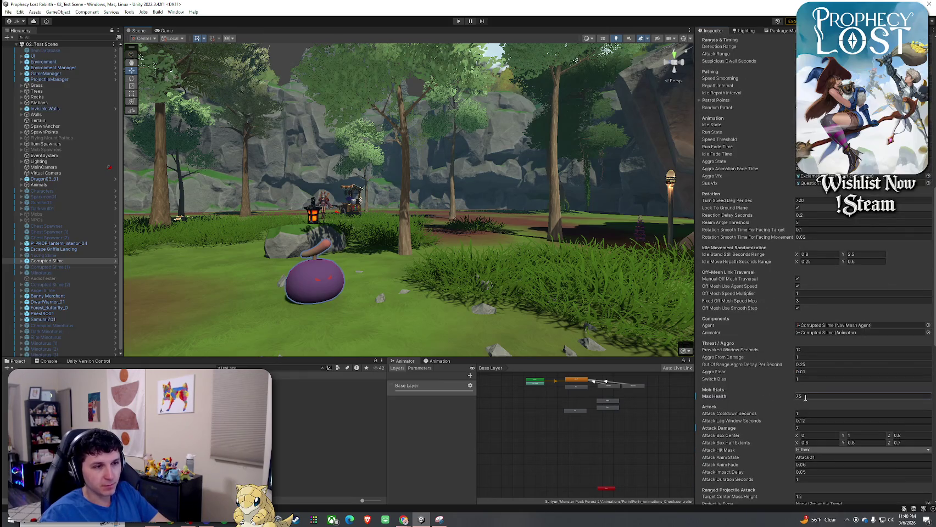
- Set the slime's Max Health to 10000000 and its Attack Damage to 0
type("10000000")
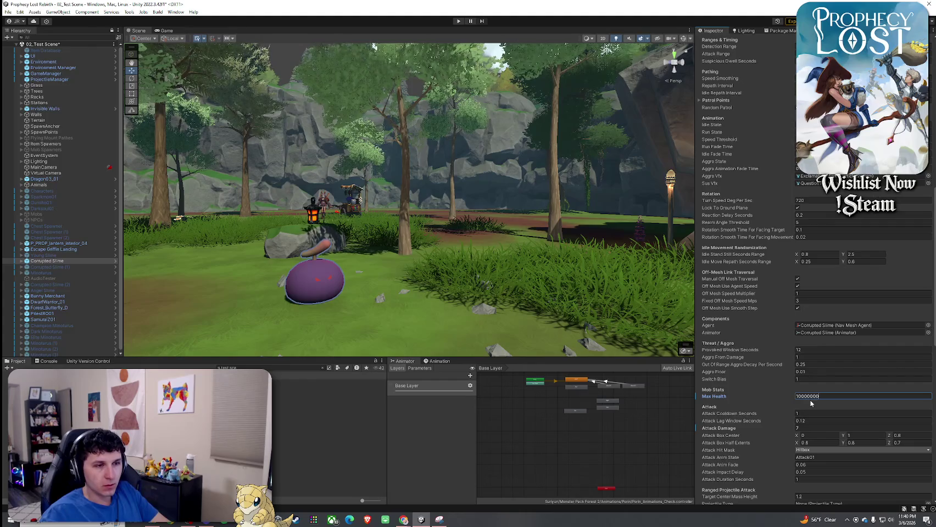
left_click_drag(807, 397, 827, 400)
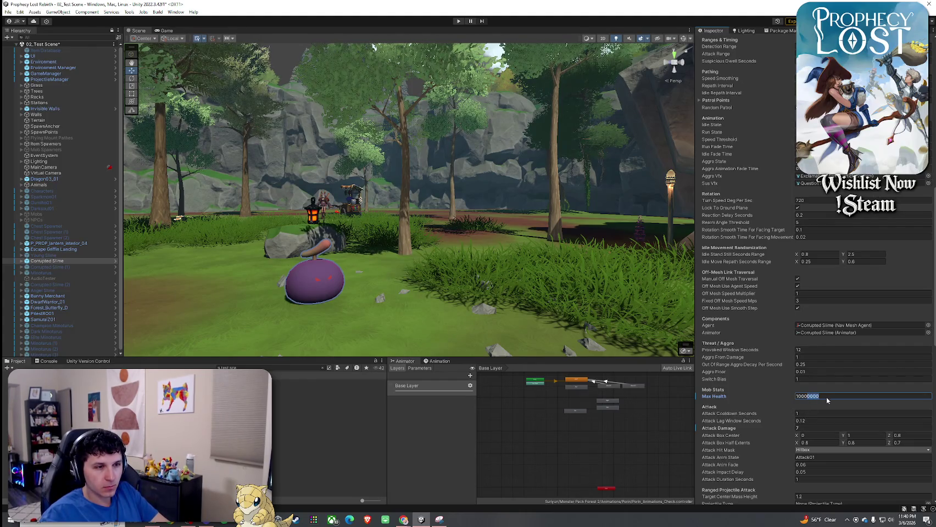
double_click(809, 399)
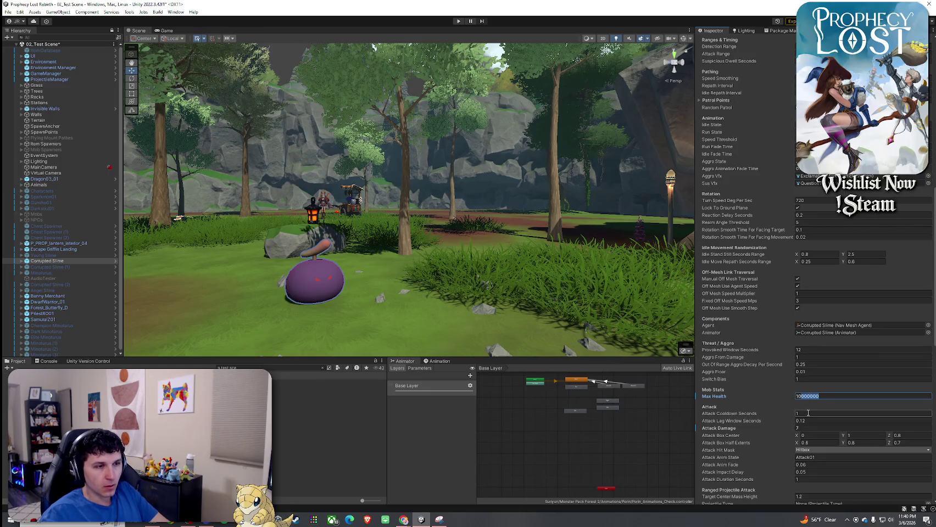
left_click(802, 429)
type("0")
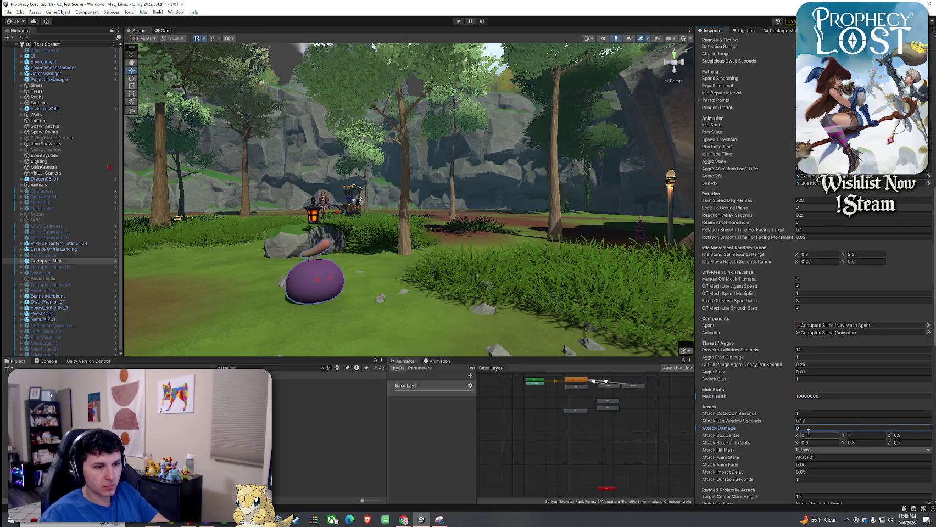
- Collapse the Aggro Sound settings and browse the Mob AI fields to Speed Smoothing
scroll(808, 432, "down", 2)
scroll(740, 408, "down", 12)
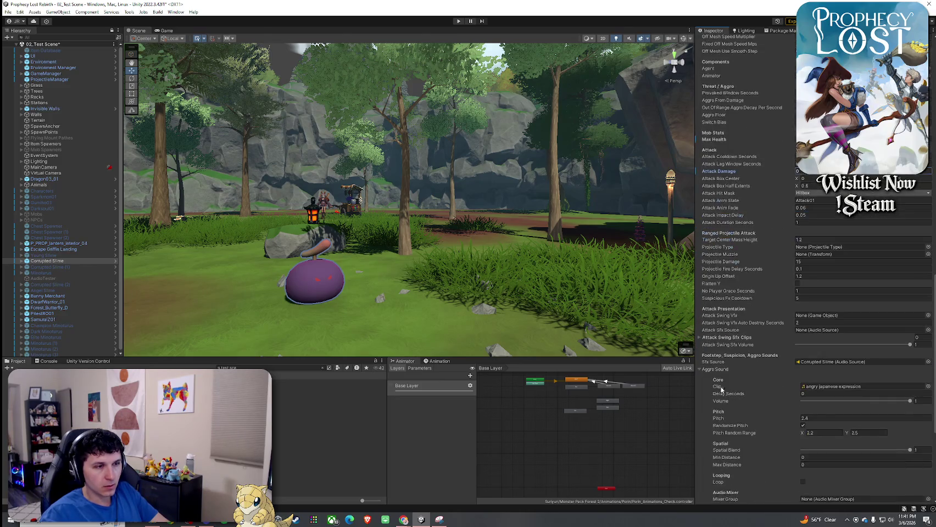
left_click(705, 370)
scroll(736, 399, "up", 8)
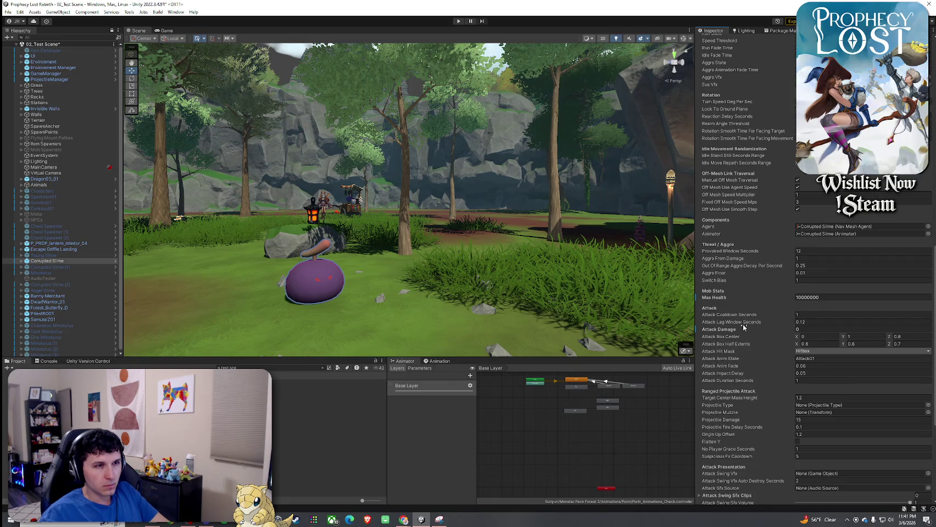
scroll(742, 326, "up", 9)
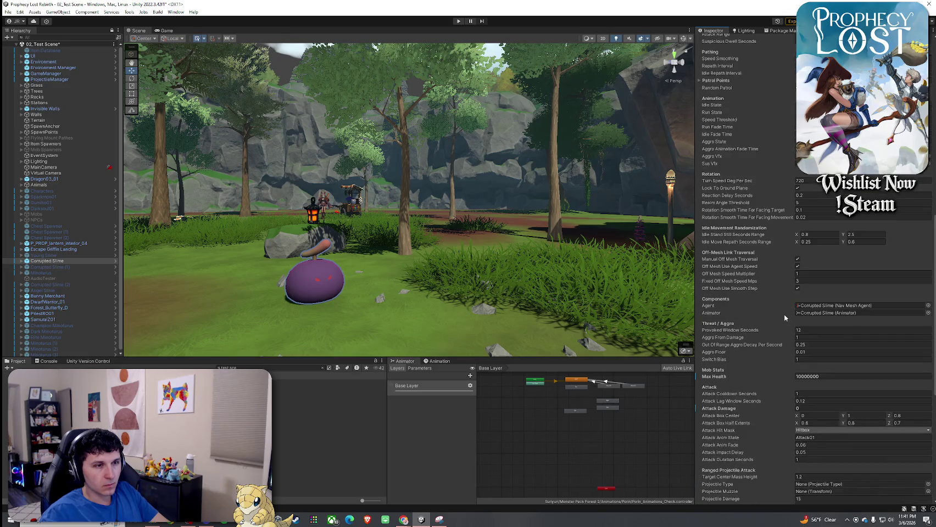
scroll(818, 401, "down", 8)
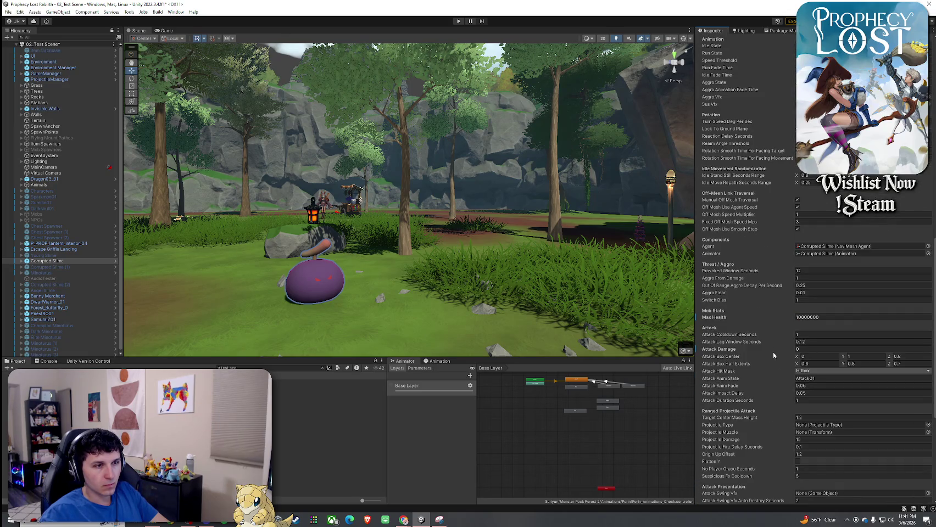
scroll(750, 336, "down", 5)
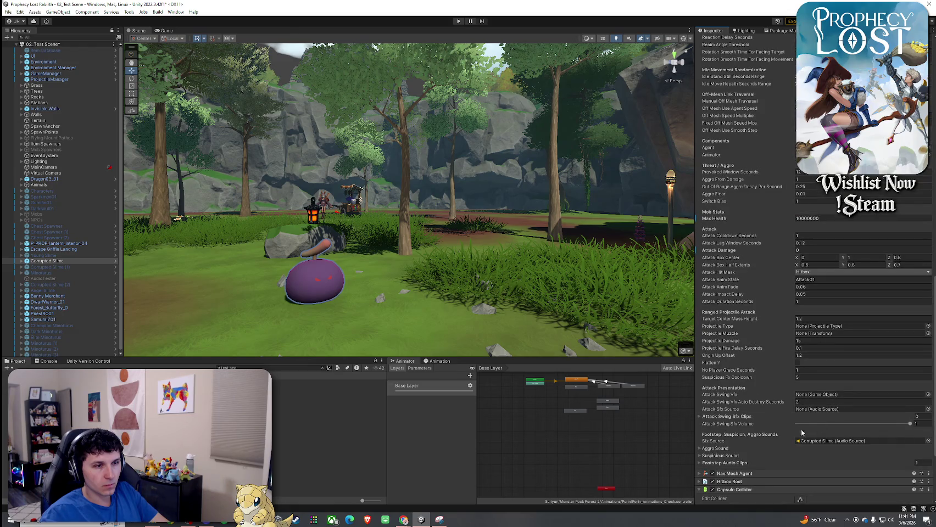
scroll(745, 382, "up", 18)
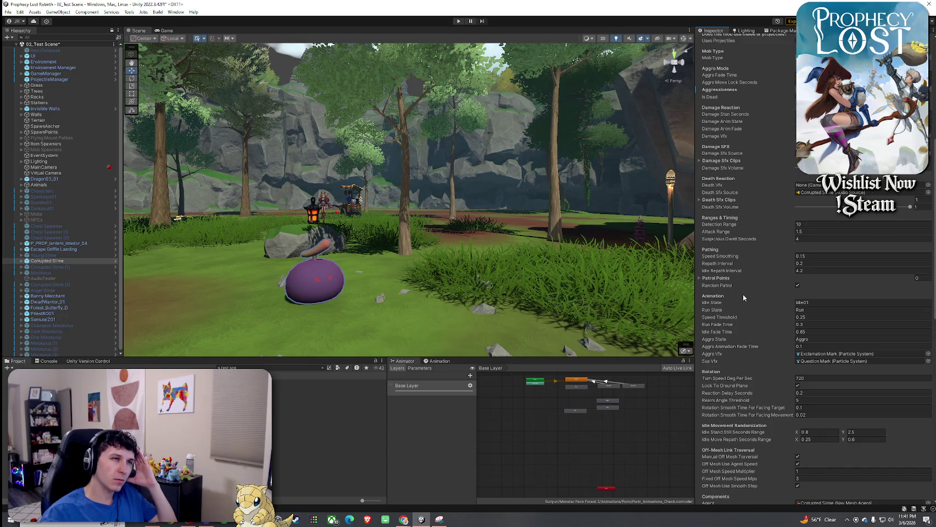
scroll(747, 341, "up", 5)
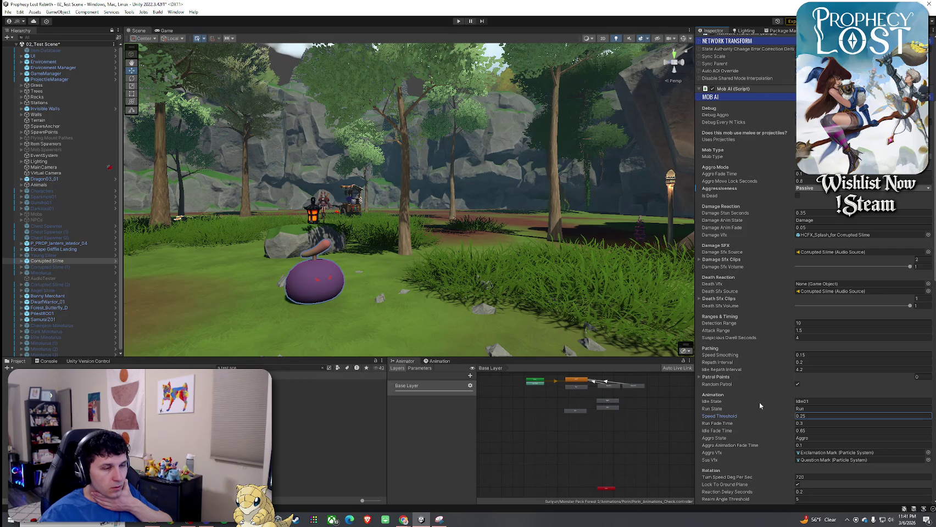
left_click(790, 357)
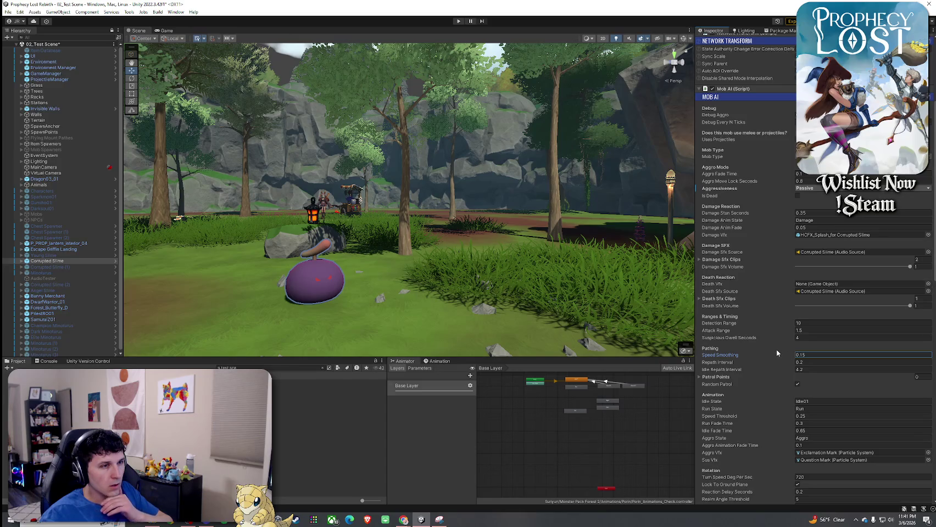
- Expand the Nav Mesh Agent component and set its Speed to 0
scroll(760, 367, "down", 10)
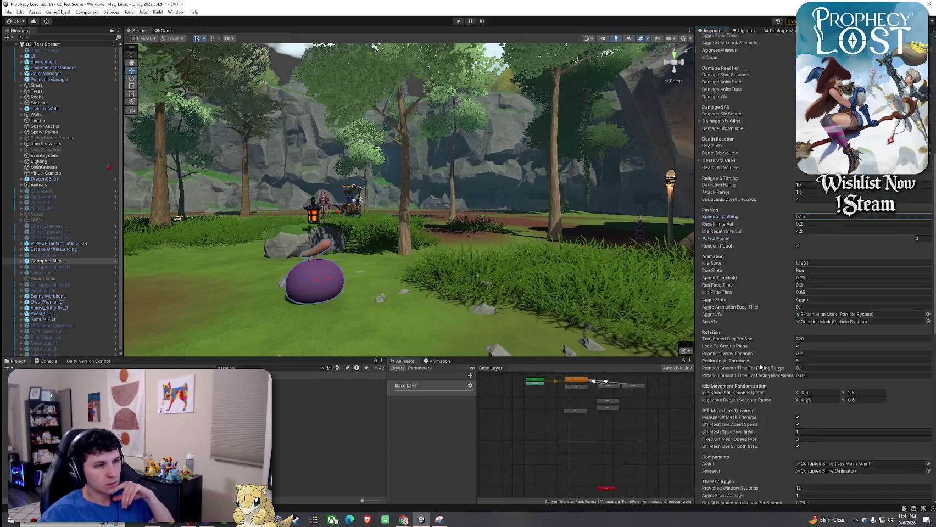
scroll(759, 368, "down", 3)
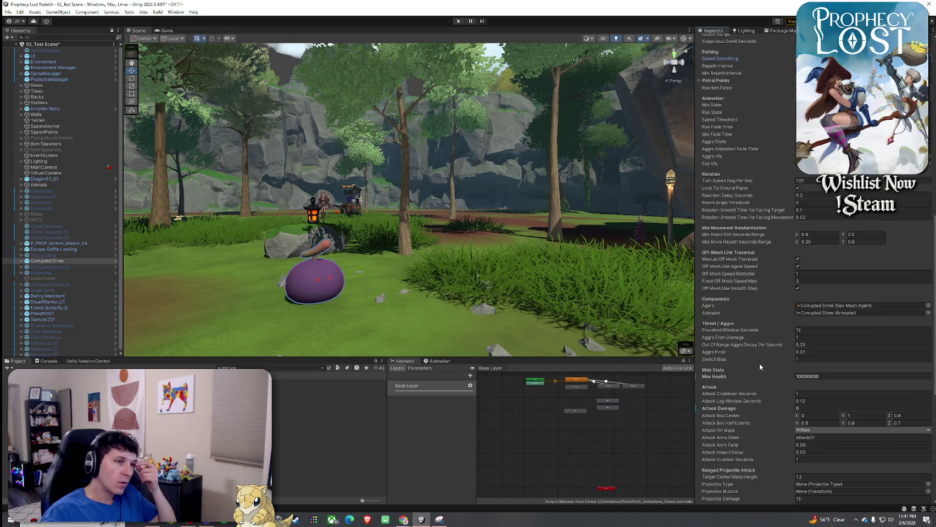
scroll(760, 367, "down", 4)
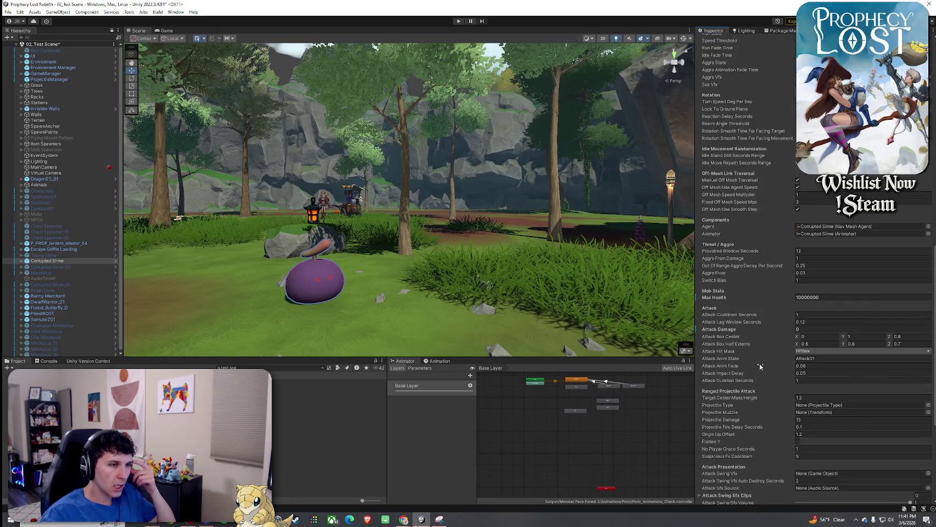
scroll(760, 367, "down", 4)
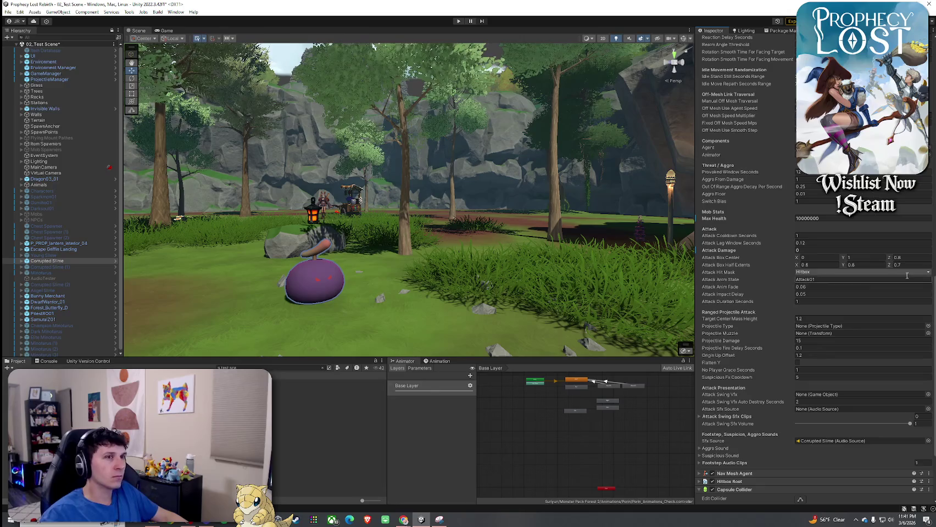
scroll(730, 428, "down", 5)
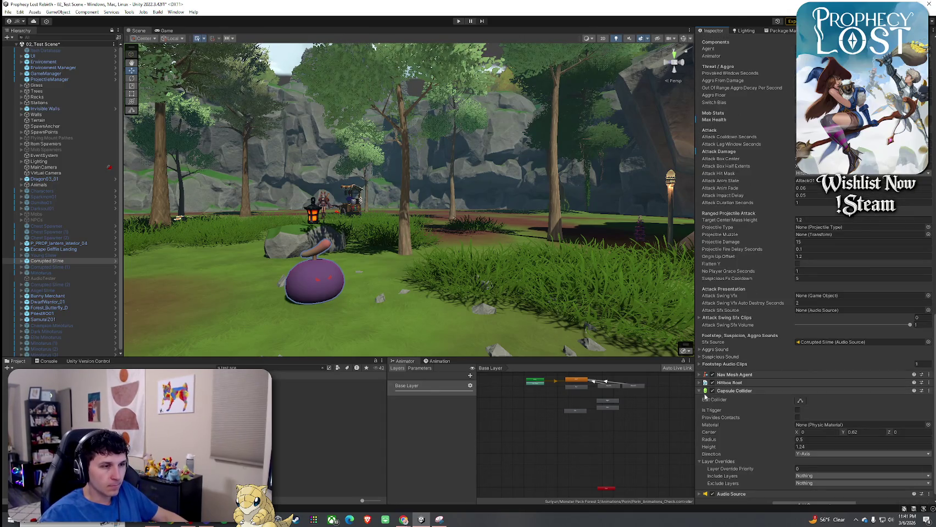
scroll(705, 399, "down", 1)
left_click(700, 365)
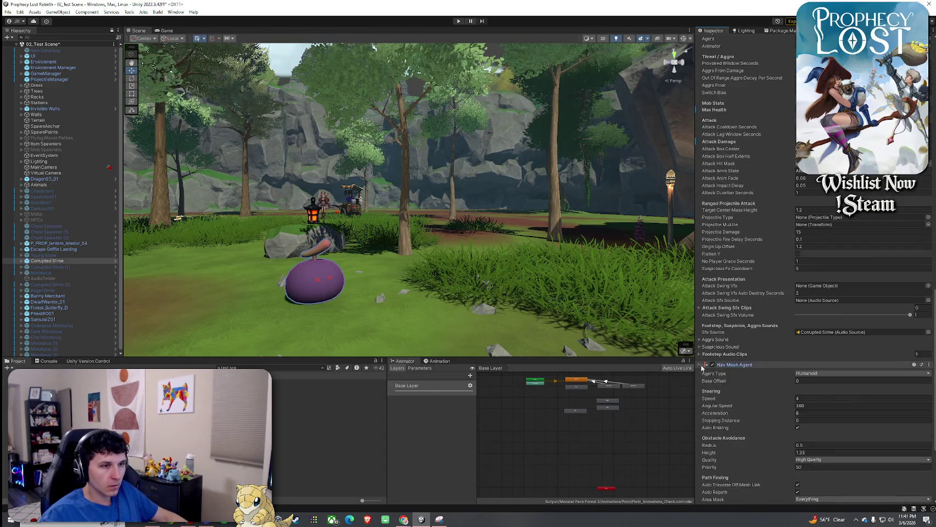
scroll(763, 359, "down", 5)
left_click(716, 280)
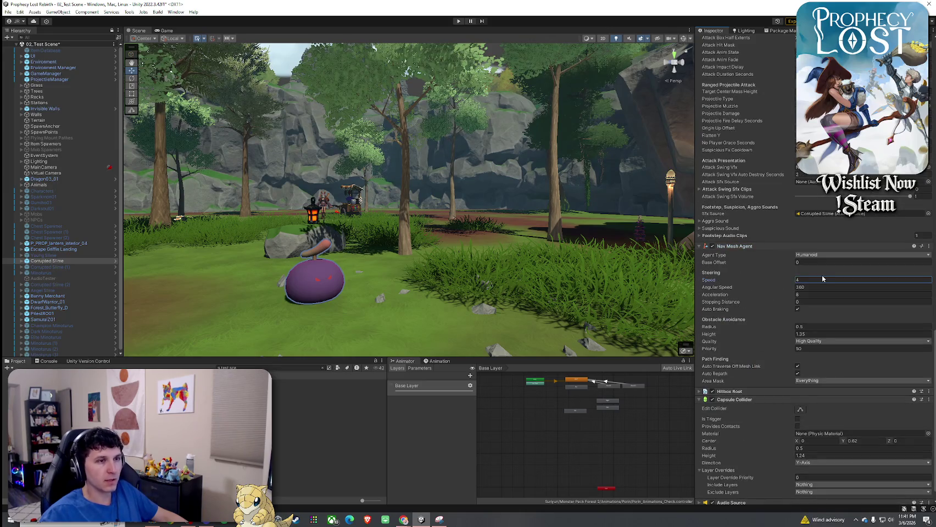
type("0")
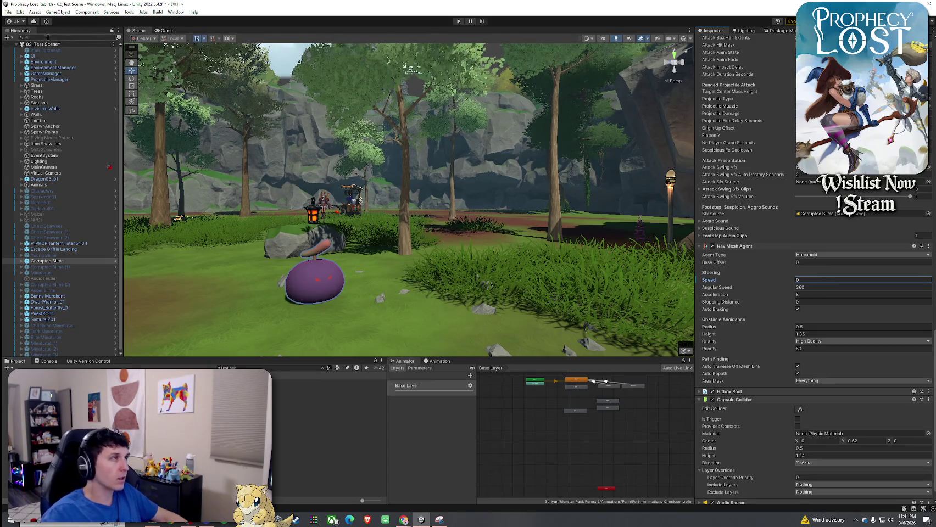
- Glance at the File menu's recent scenes, then enter Play mode
left_click(8, 11)
left_click(145, 16)
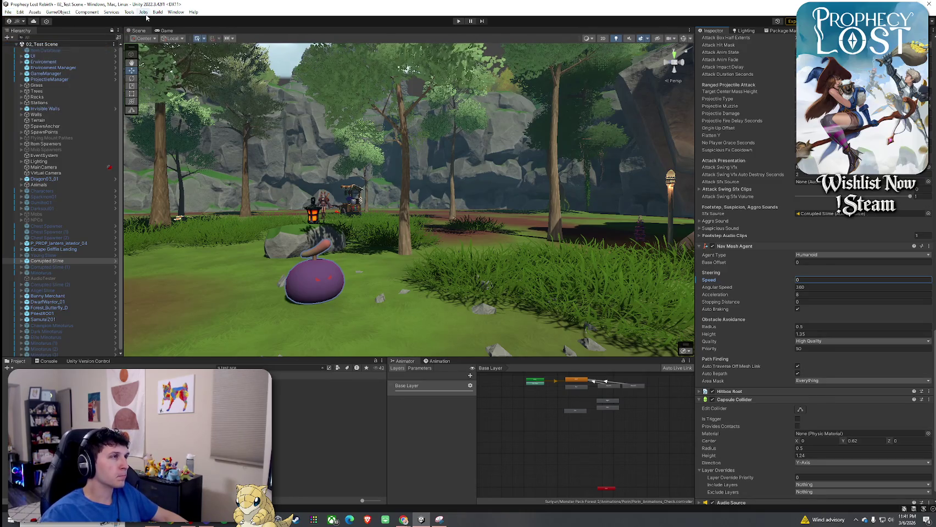
left_click(457, 21)
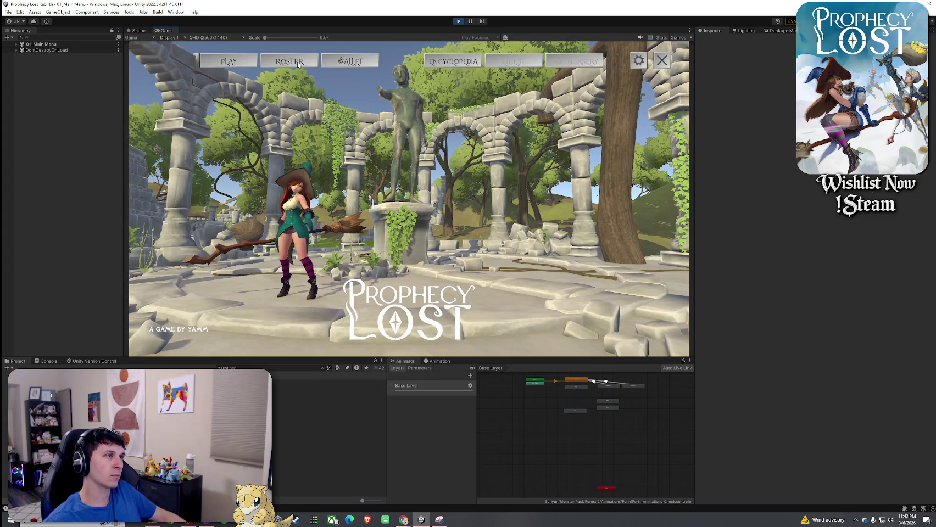
- From the main menu's Roster, pick the Witch to load 02_Test Scene
left_click(299, 65)
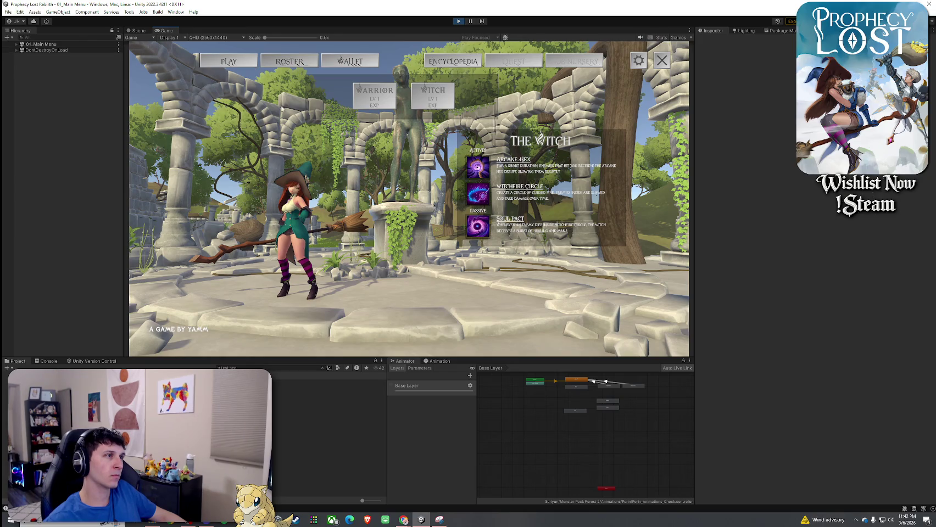
left_click(228, 60)
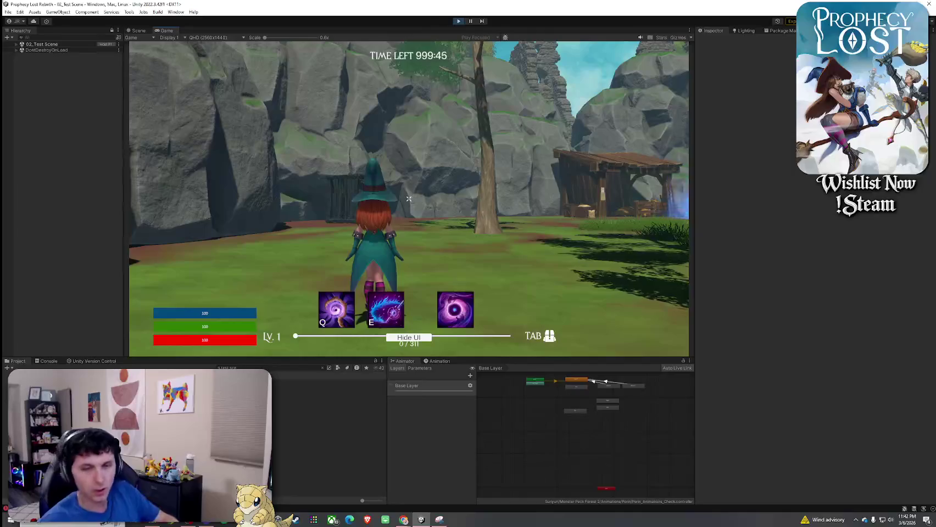
- Walk the witch forward and cast her E and Q abilities
key("w")
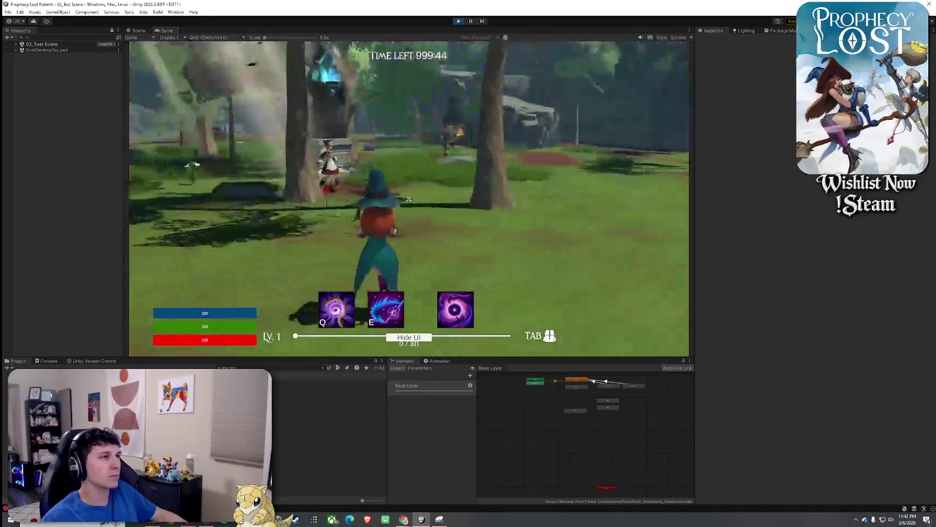
key("e")
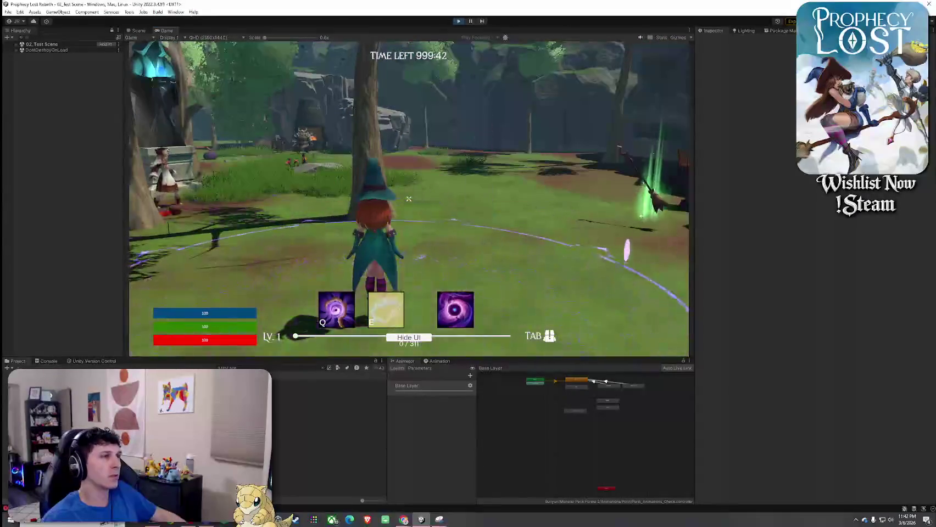
key("q")
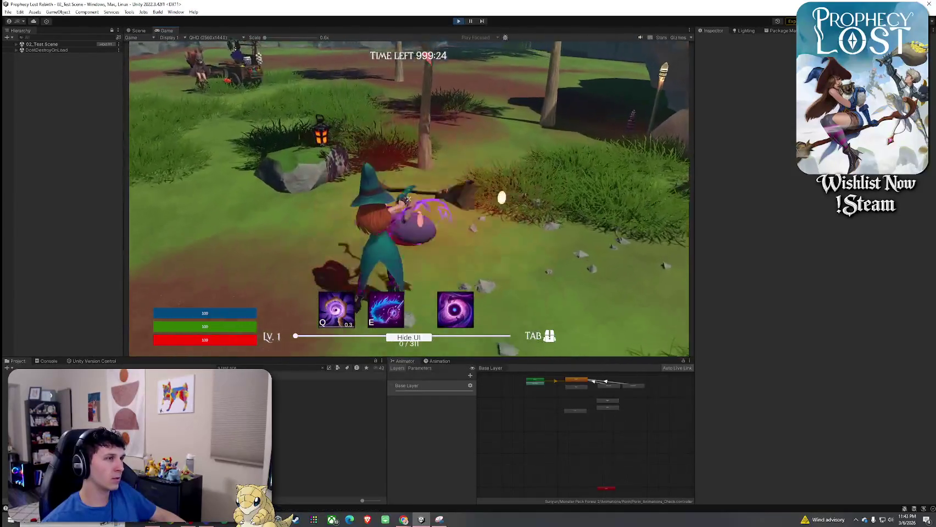
- Swing the broom through a full combo against the slime
left_click(409, 199)
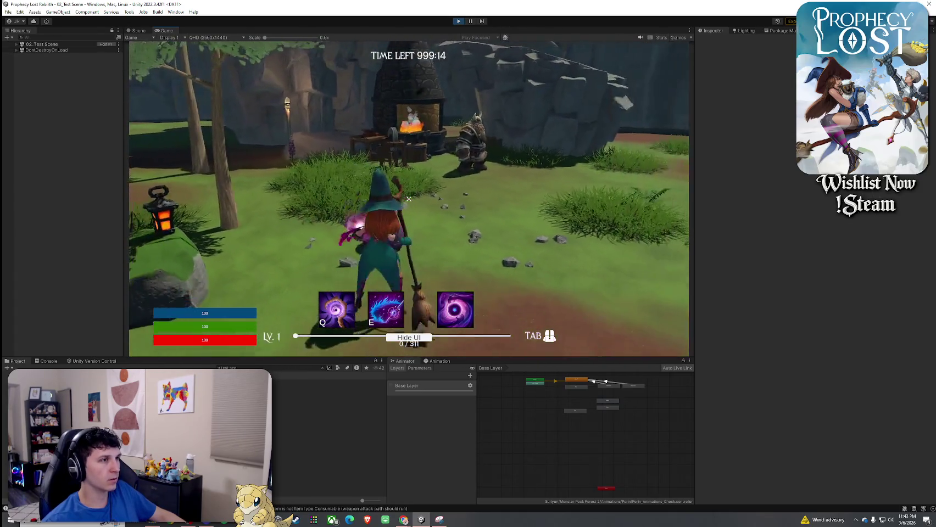
left_click(409, 200)
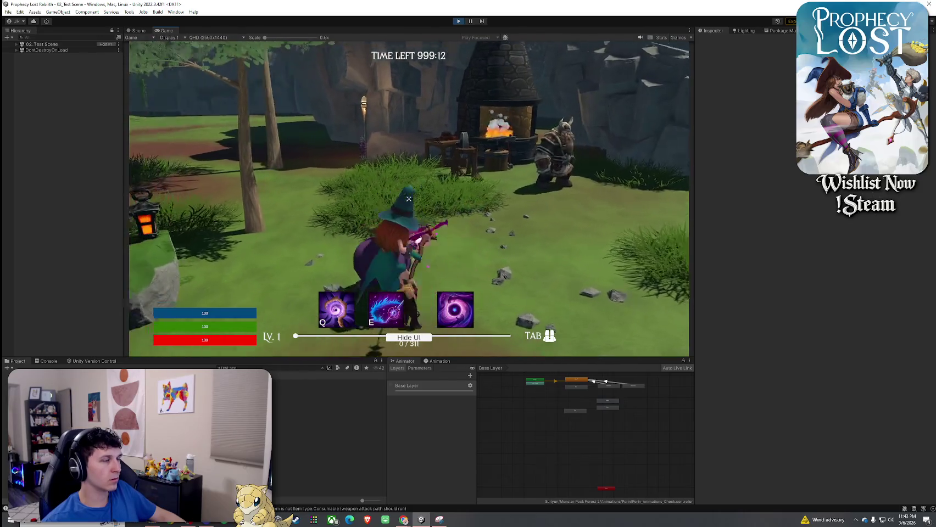
left_click(409, 198)
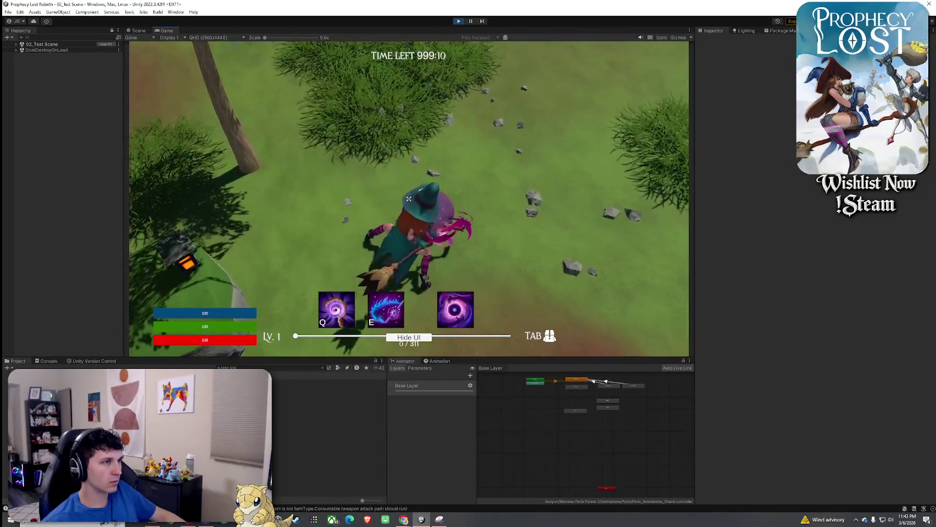
left_click(408, 199)
left_click(409, 199)
left_click(409, 200)
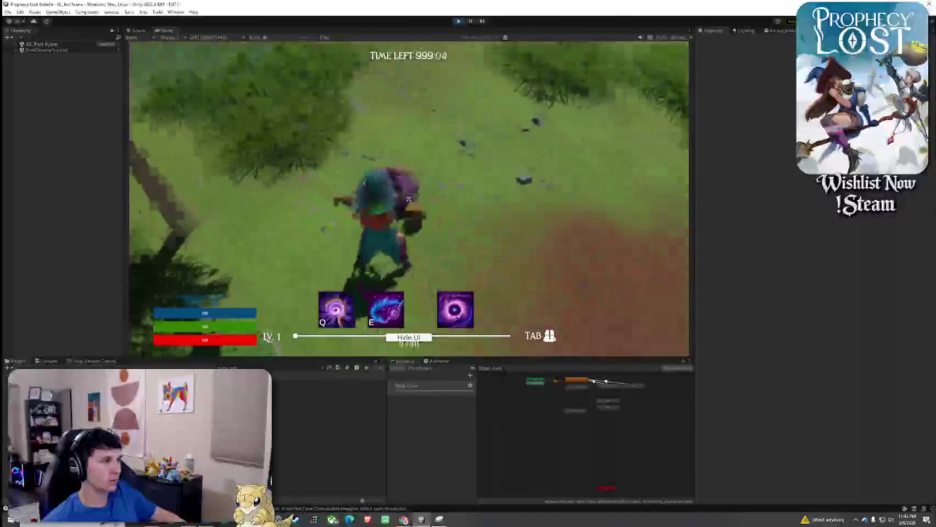
left_click(408, 200)
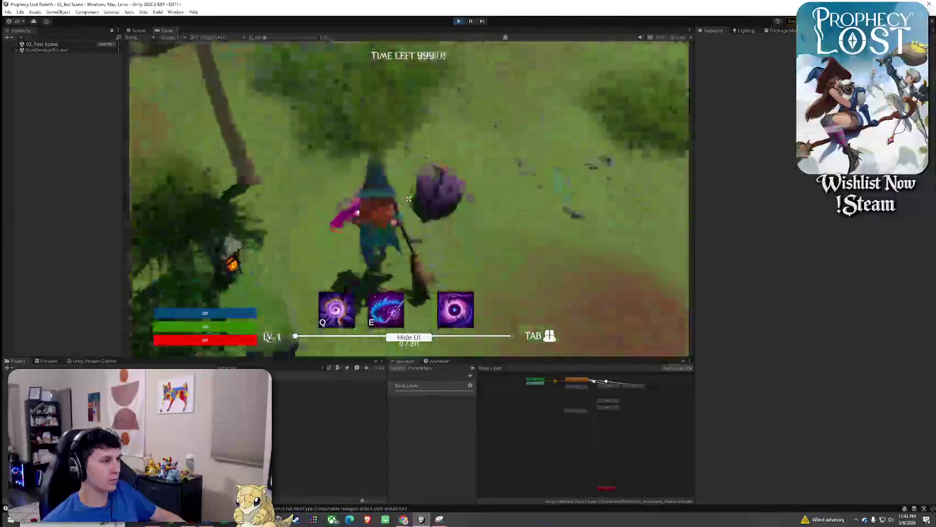
left_click(409, 199)
- Chain another broom combo while running at the slime, then reopen the 1_Broom item settings
left_click(409, 199)
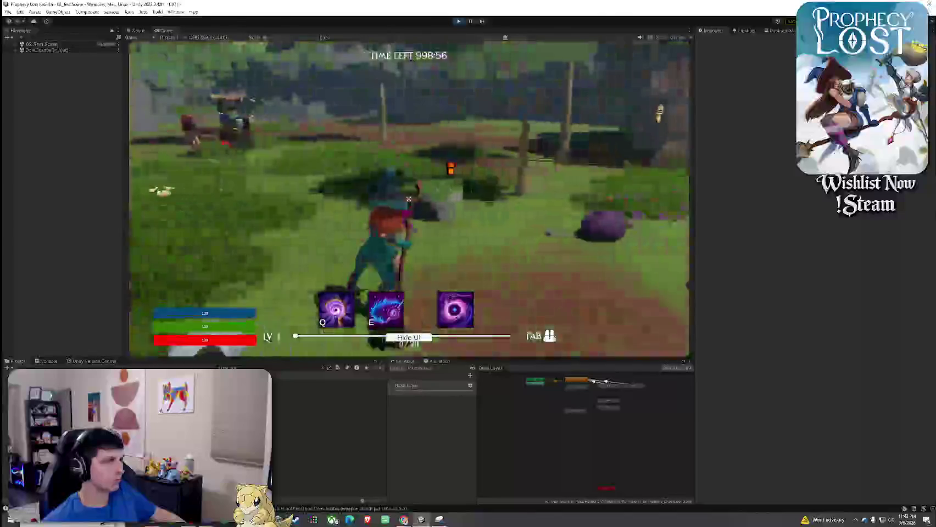
left_click(409, 199)
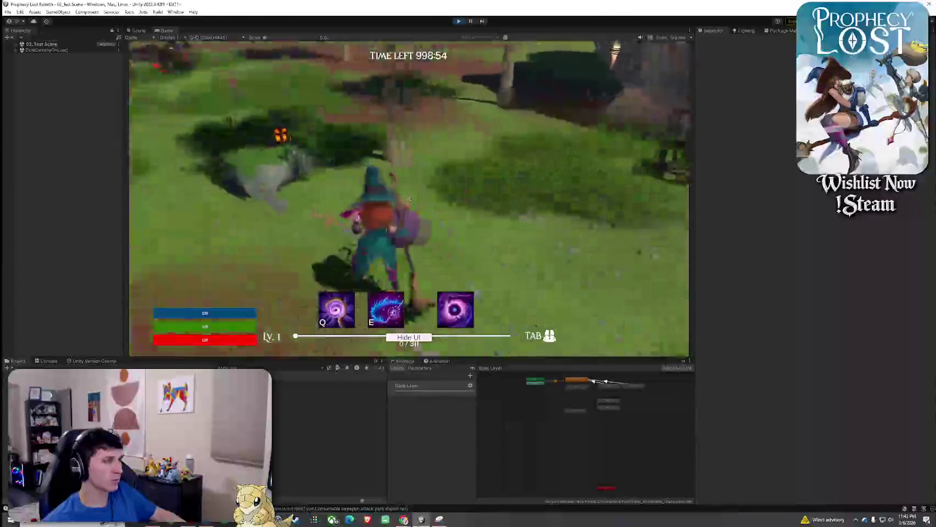
left_click(409, 199)
left_click(409, 199)
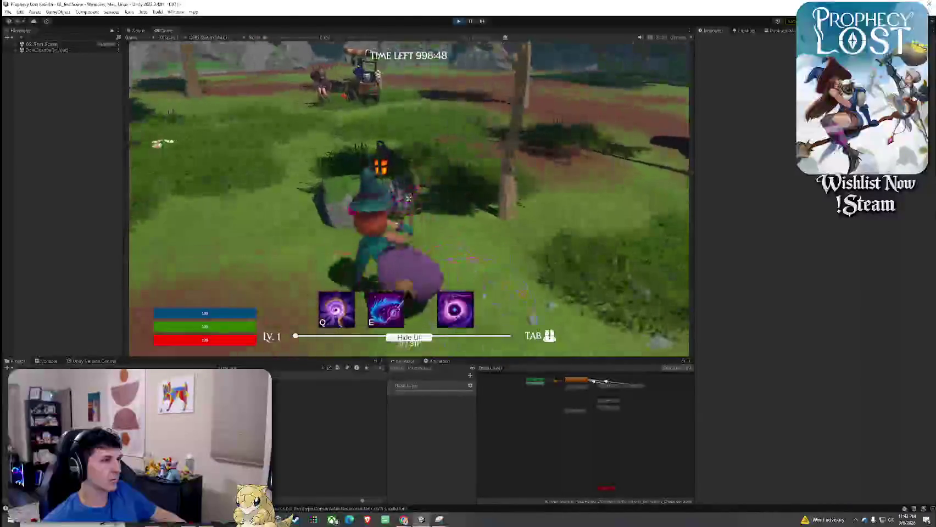
left_click(409, 199)
key("w")
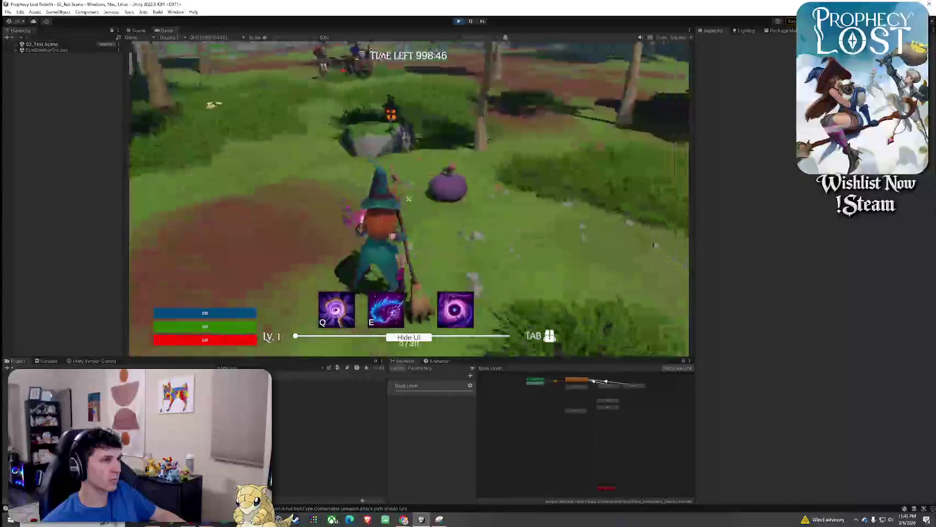
left_click(409, 199)
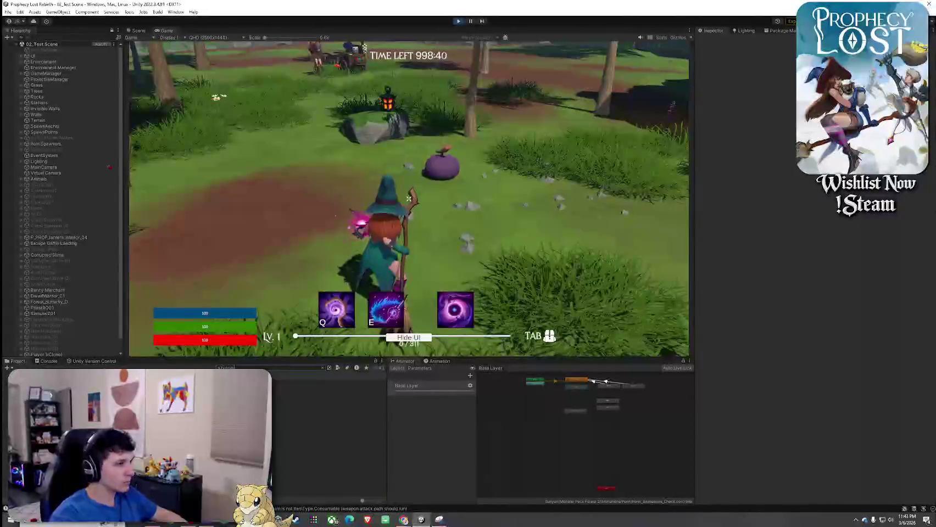
left_click(310, 390)
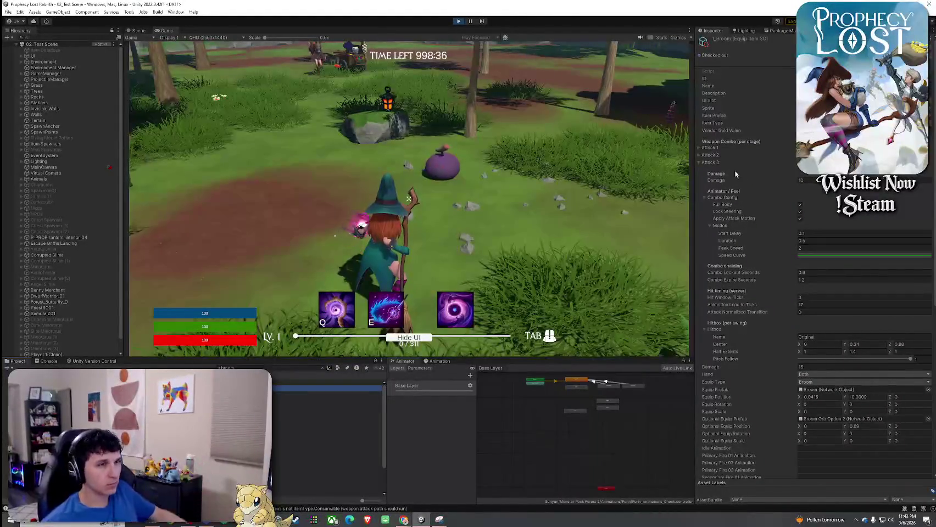
- Expand Attack 2 to show Hit Window Ticks 3 and Animation Lead In Ticks 17
left_click(710, 154)
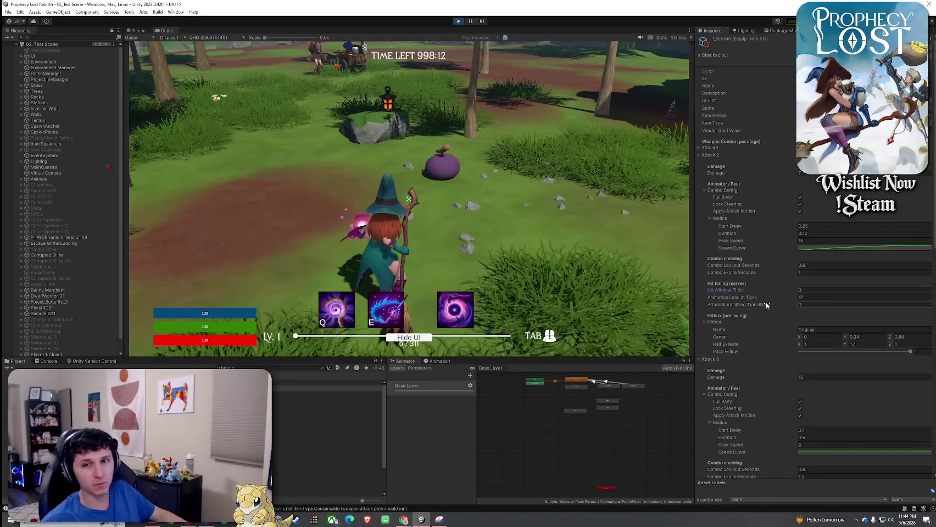
left_click(745, 298)
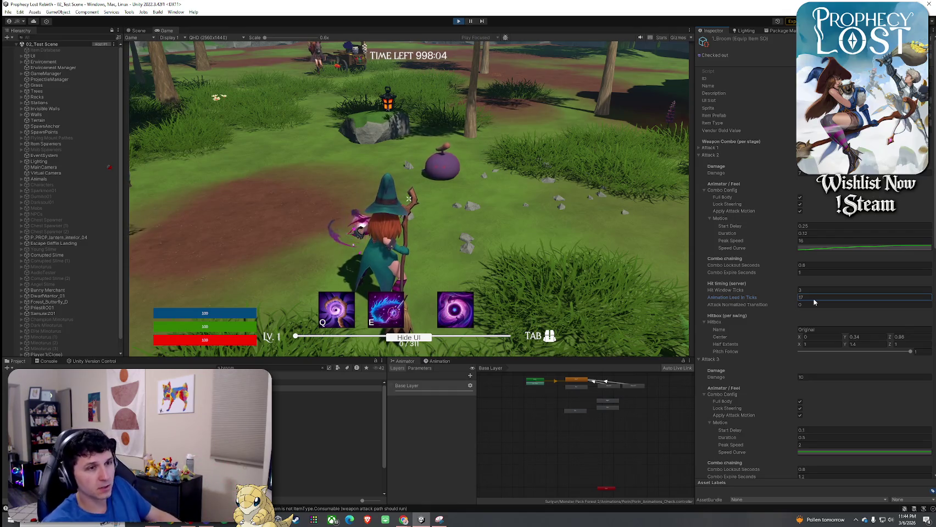
left_click(409, 199)
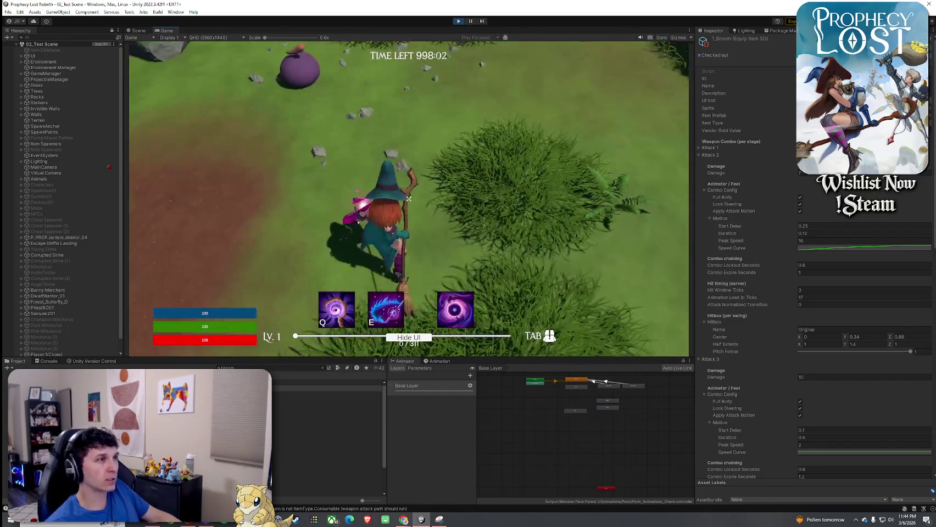
- Swing at the slime and set Attack 2's Animation Lead In Ticks to 19
key("w")
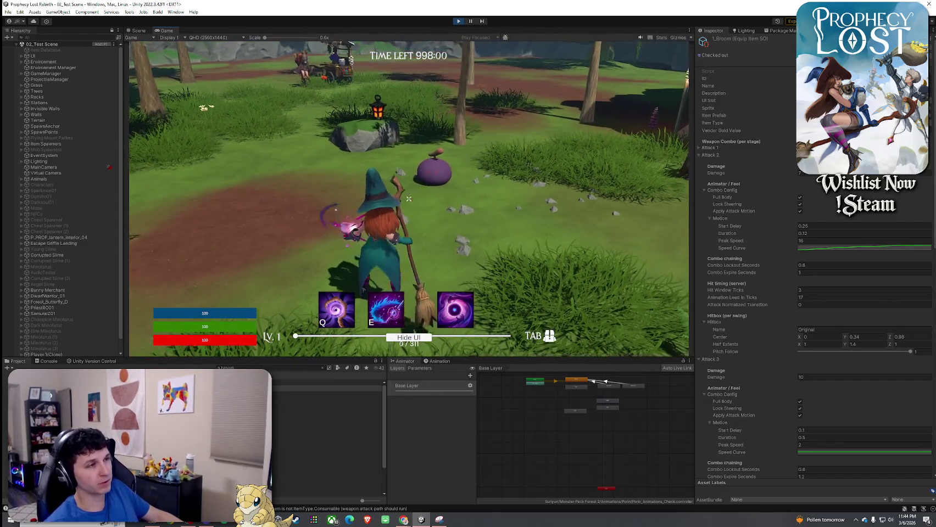
left_click(409, 199)
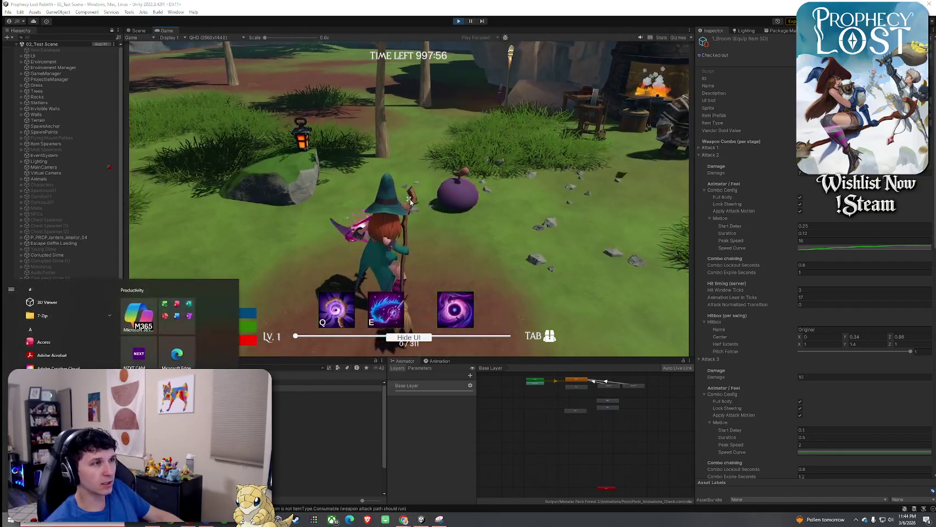
left_click(812, 299)
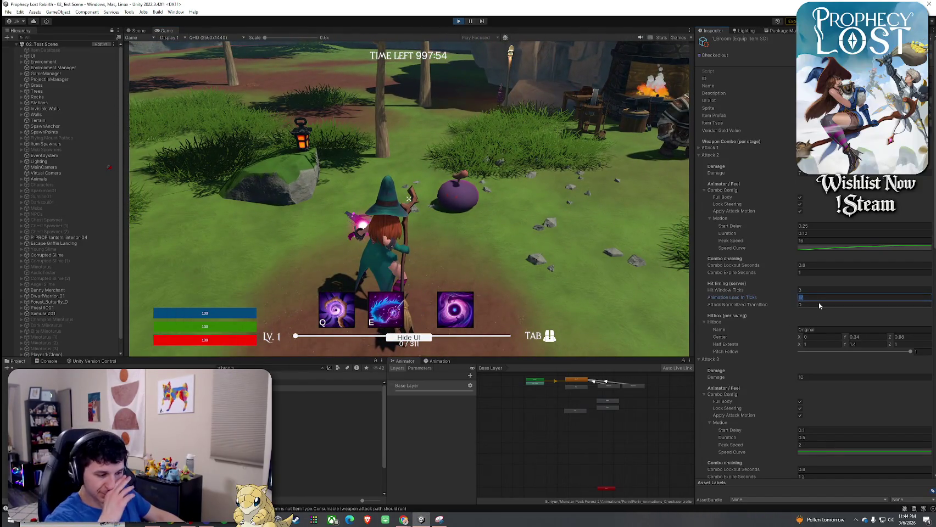
type("19")
left_click(408, 198)
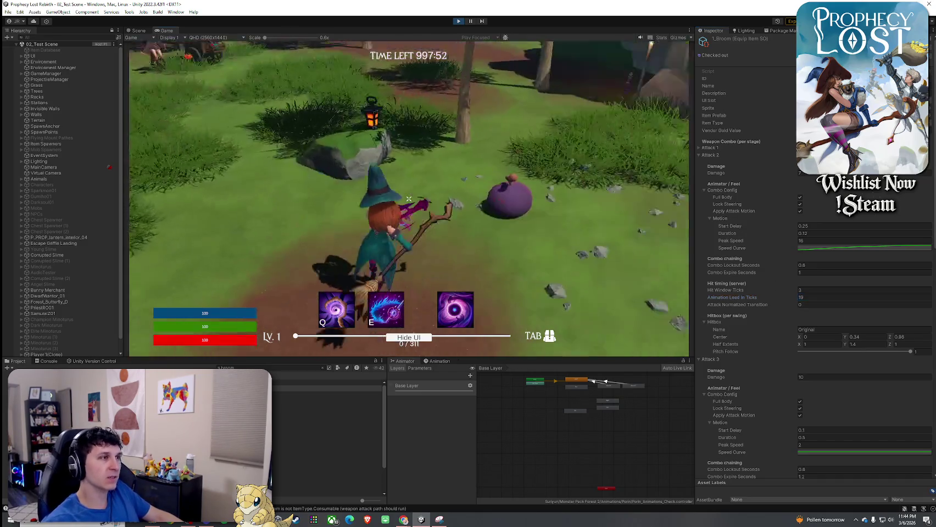
- Test the new Attack 2 timing by circling and swinging at the purple slime
key("w")
left_click(408, 199)
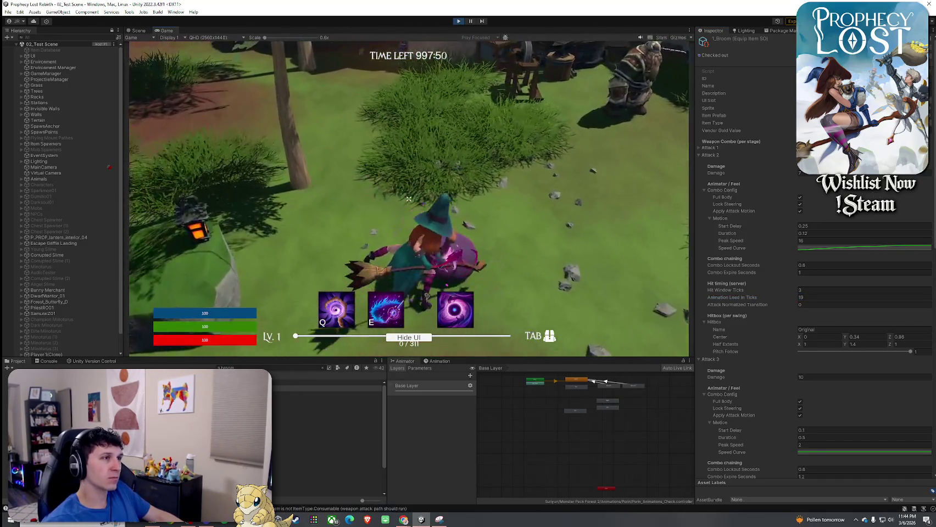
key("s")
key("w")
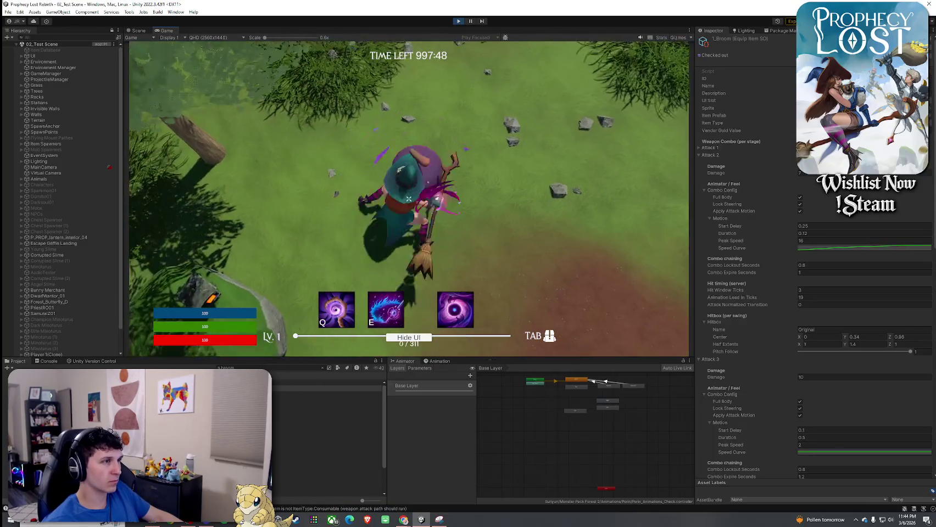
key("w")
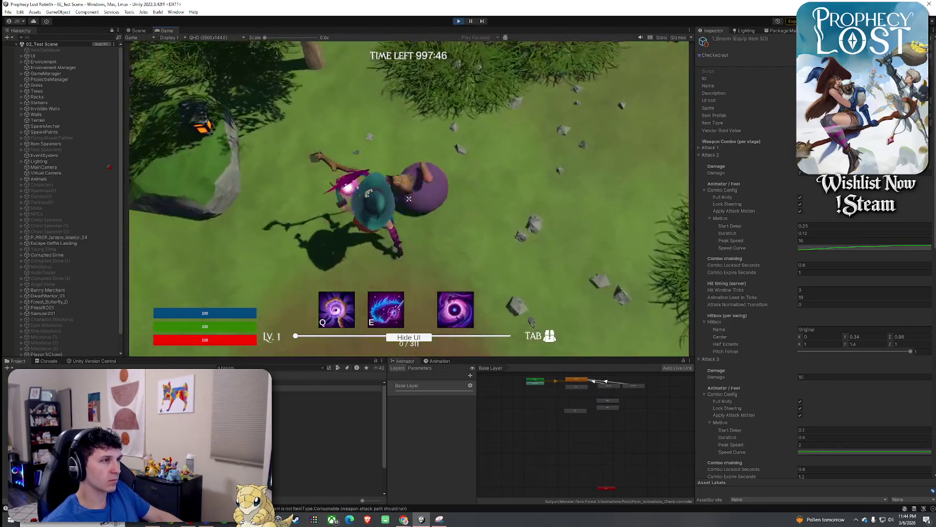
key("w")
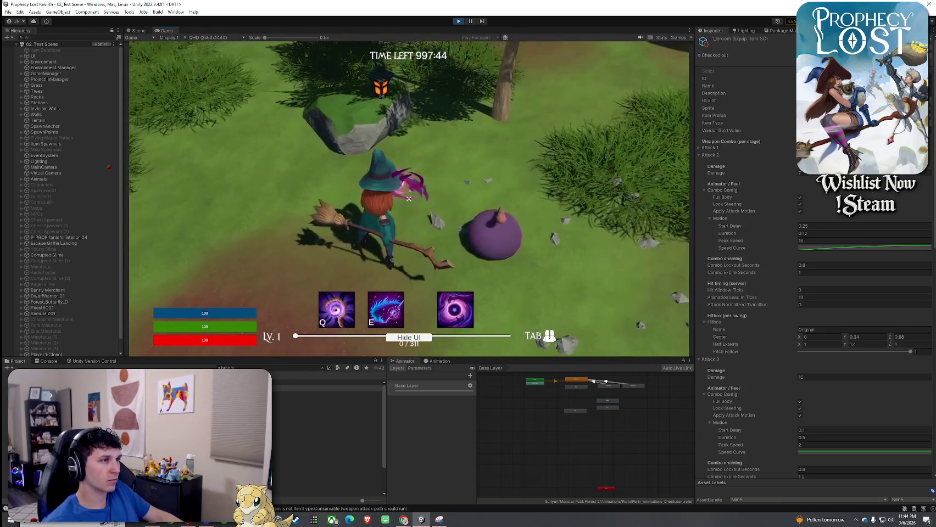
left_click(409, 199)
key("w")
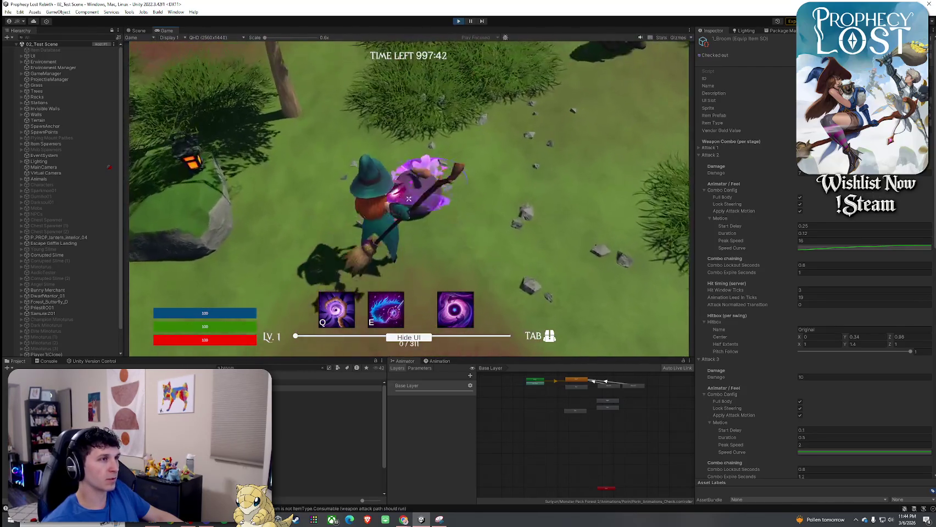
key("w")
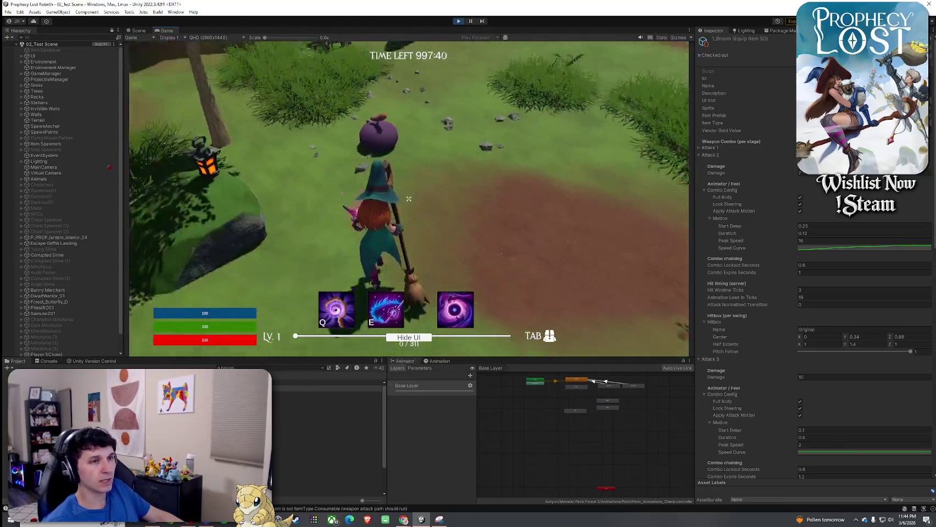
- Collapse Attack 2, swing twice more, and rename Attack 3's hitbox from Original to Big
key("super")
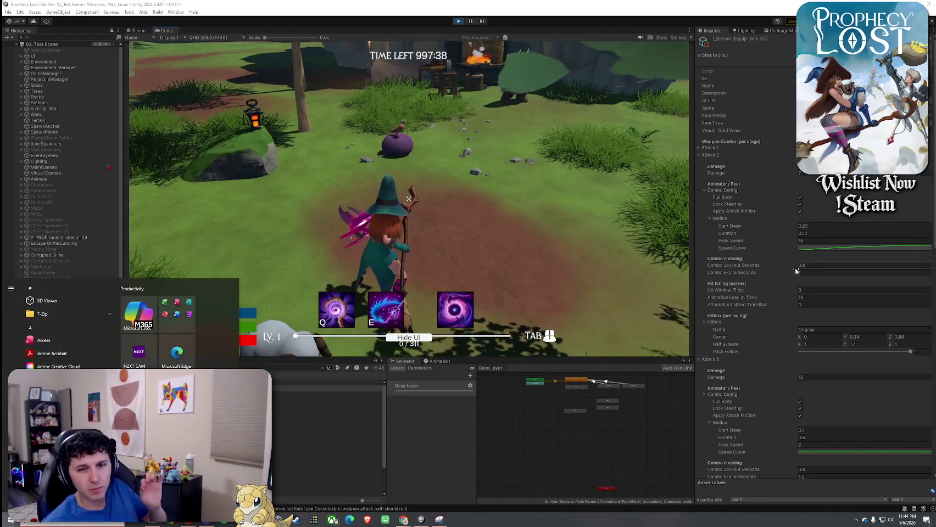
left_click(709, 155)
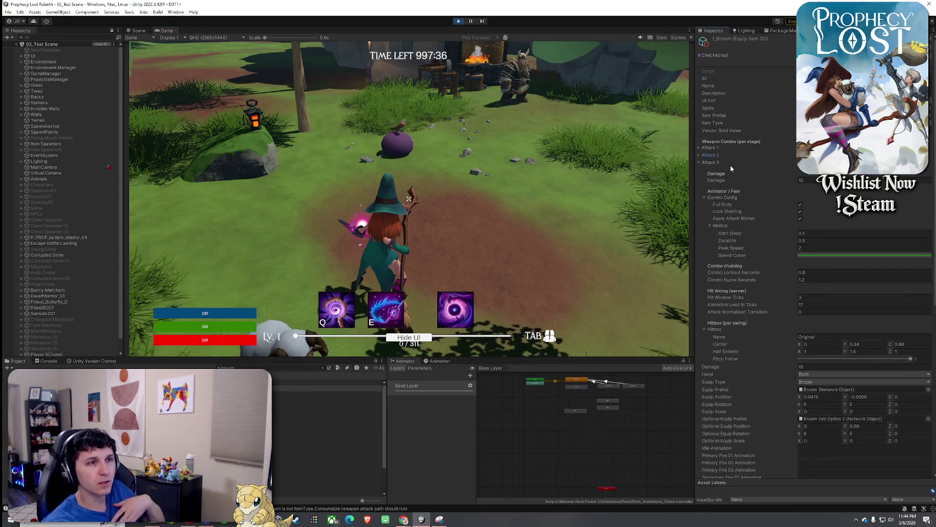
key("w")
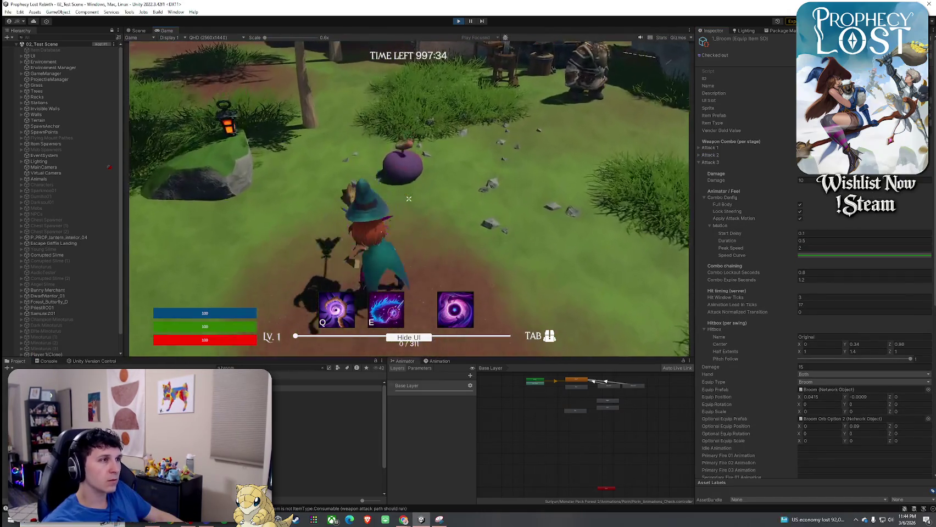
left_click(408, 199)
left_click(408, 199)
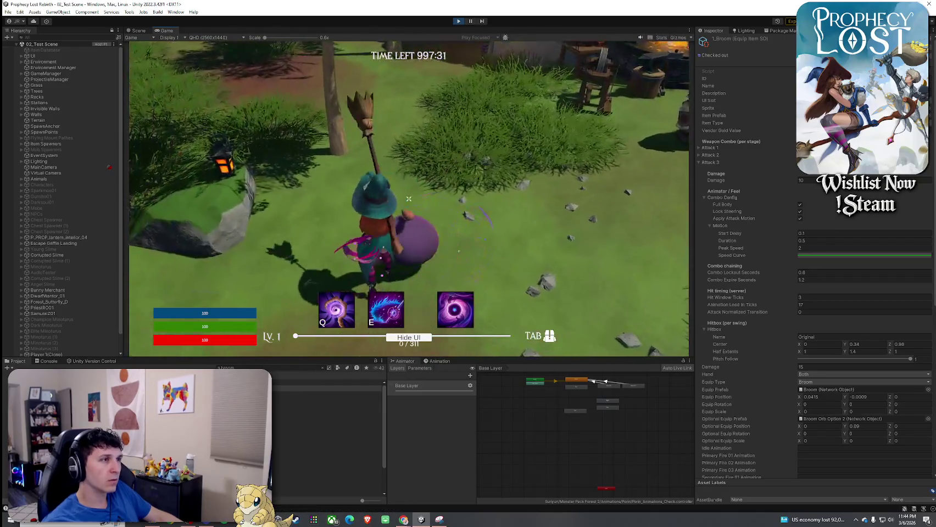
key("super")
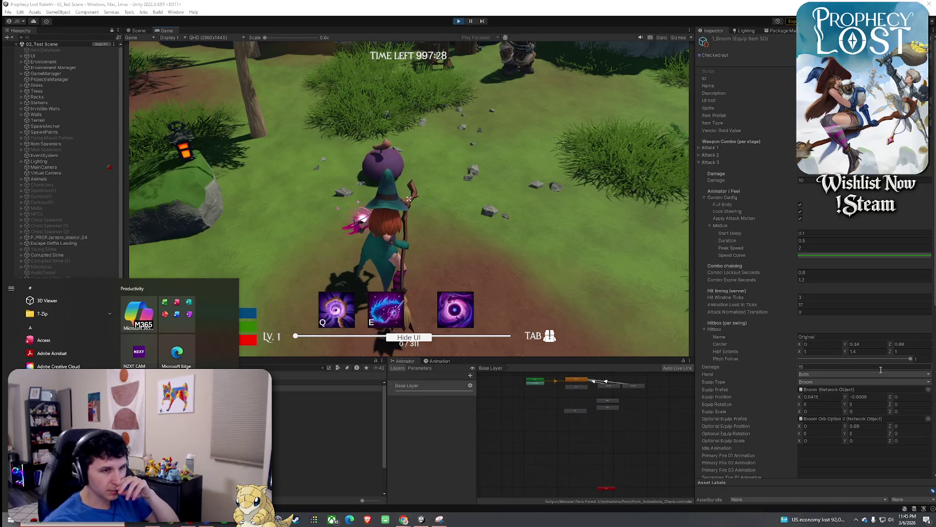
left_click(826, 337)
type("Big")
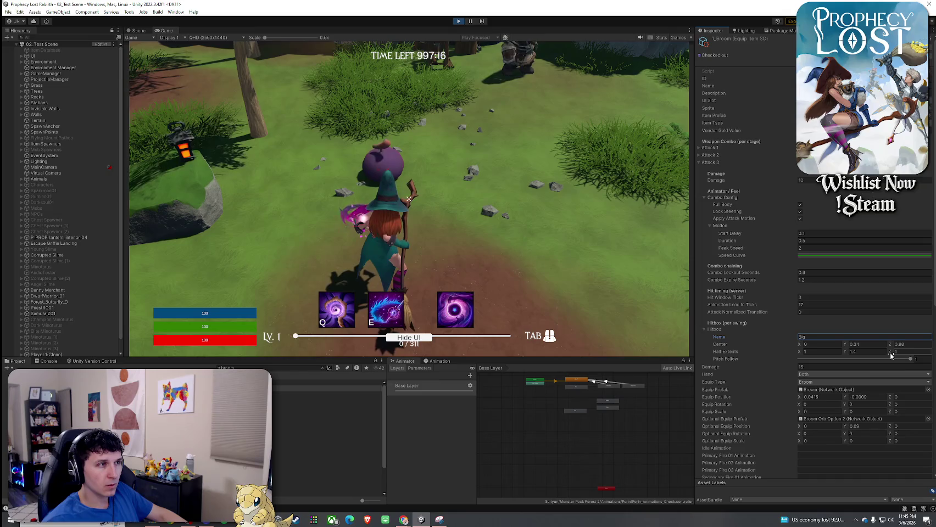
- Set Attack 3's hitbox half extents X and Z to 1.3
type("1.3")
left_click(824, 352)
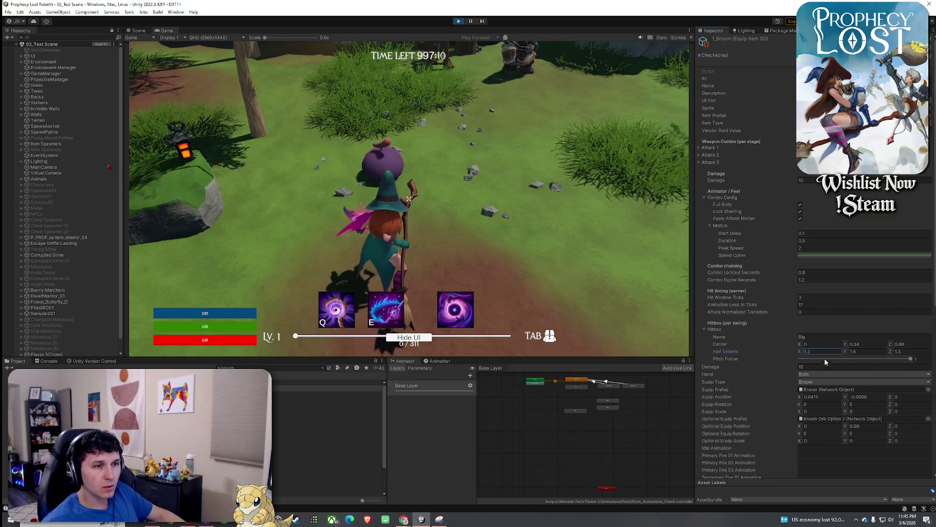
left_click(541, 279)
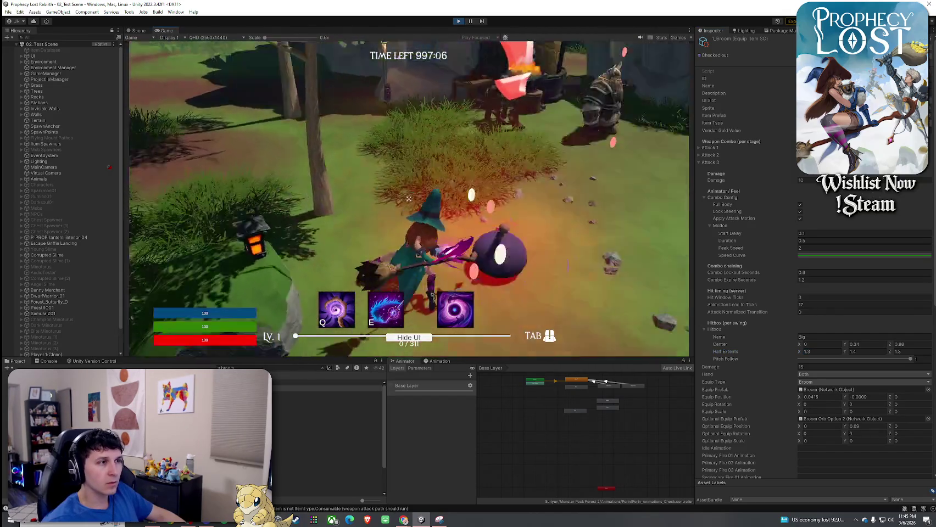
left_click(409, 199)
- Set Attack 3's Animation Lead In Ticks to 34
key("super")
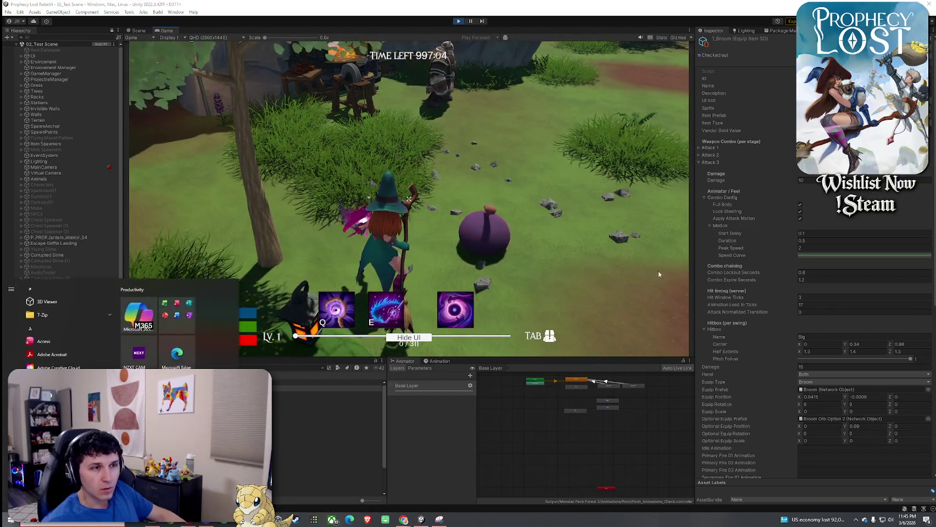
left_click(808, 304)
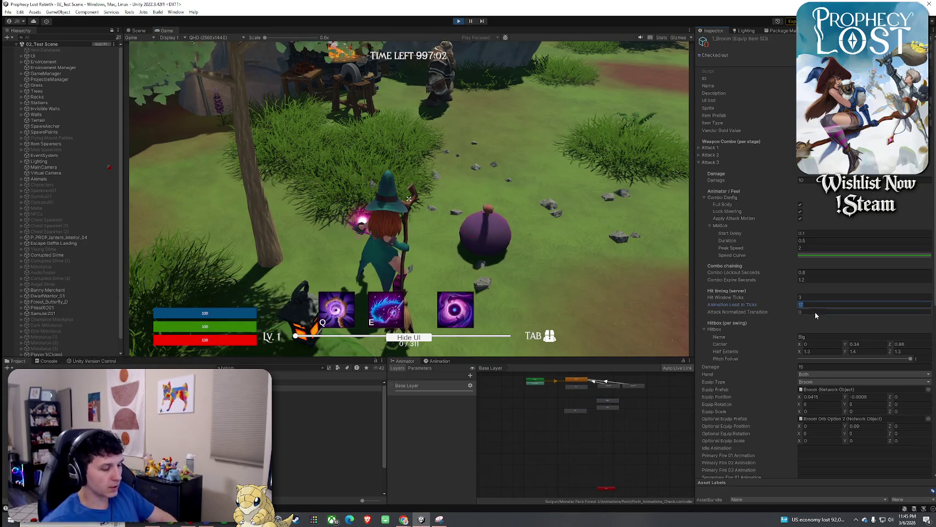
type("34")
key("Return")
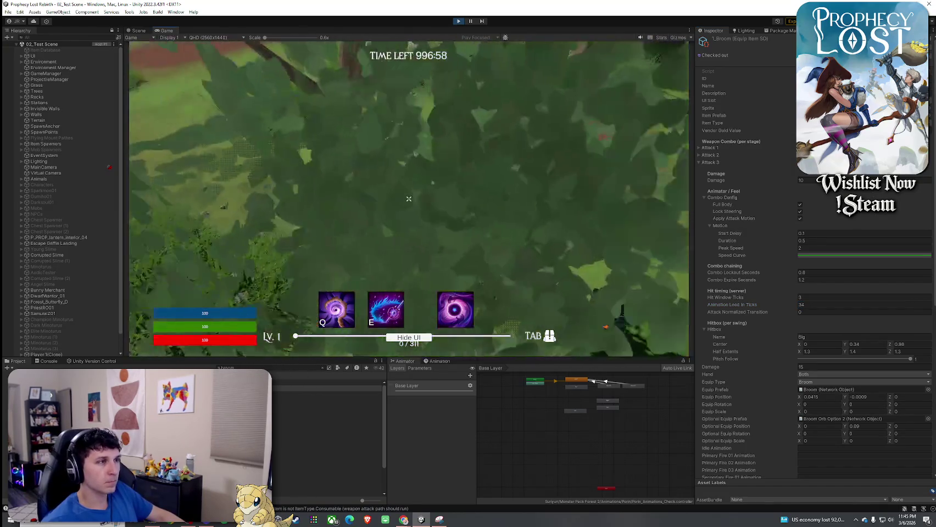
key("super")
left_click(816, 306)
- Set Attack 3's lead-in to 50 ticks and test the broom combo
type("50")
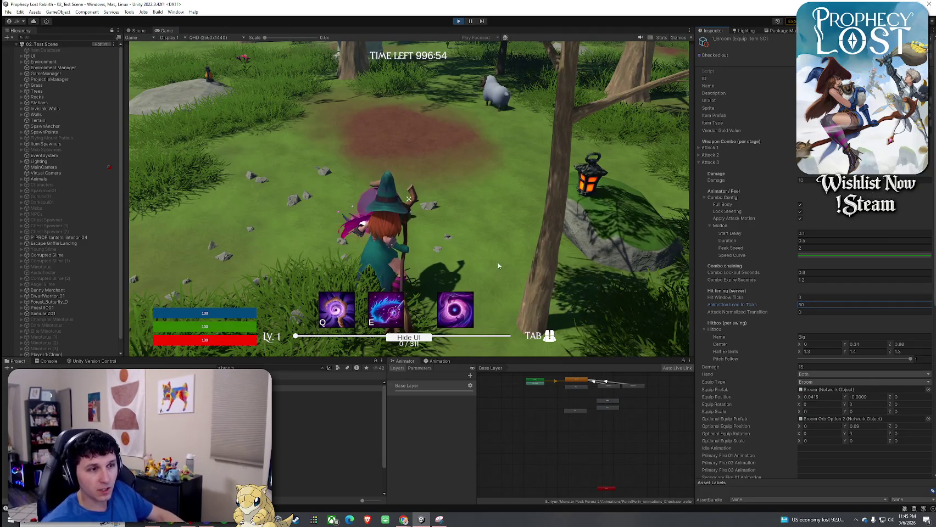
left_click(638, 292)
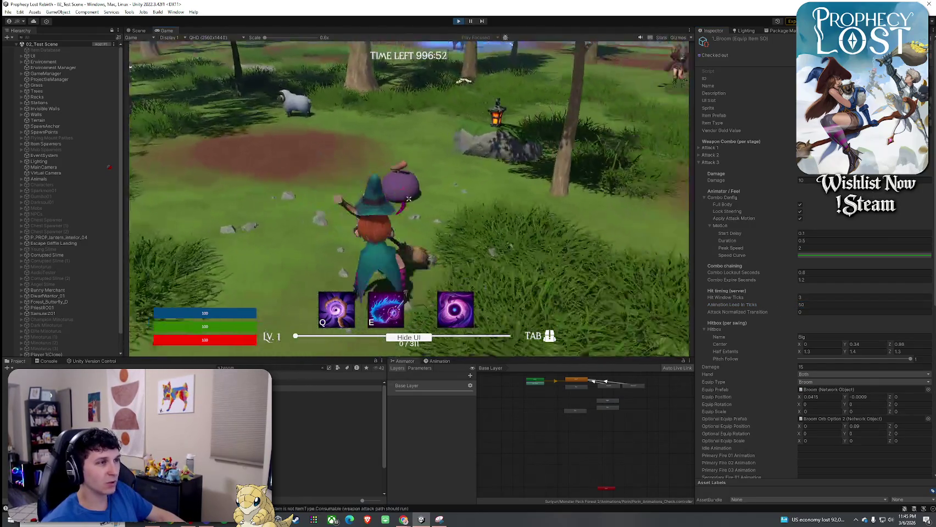
left_click(409, 198)
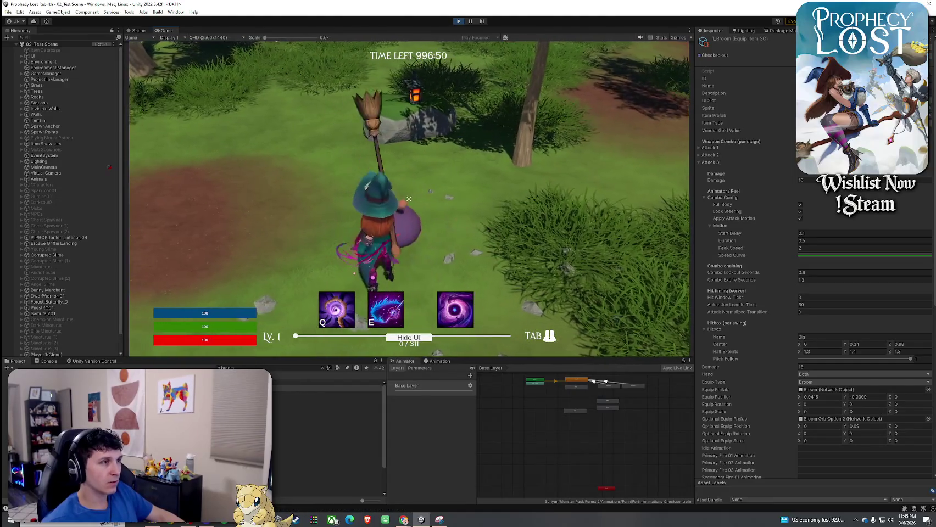
left_click(409, 198)
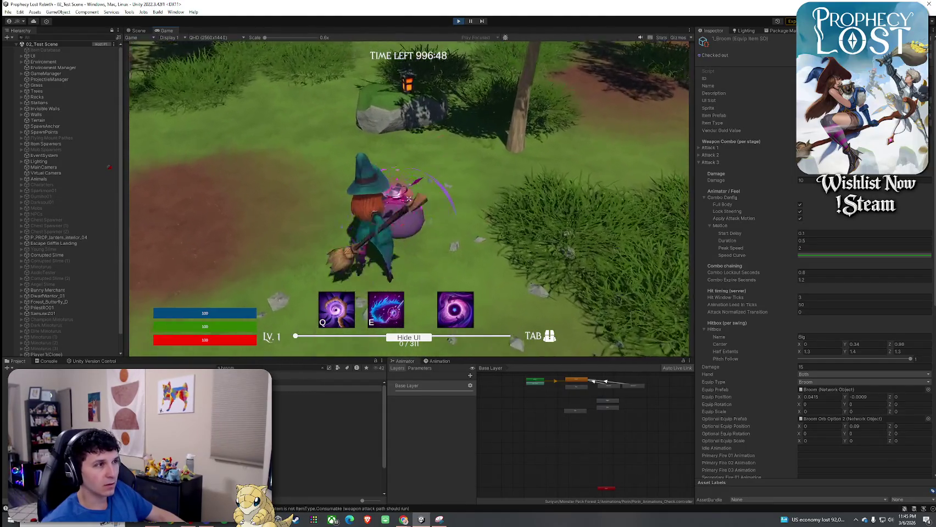
left_click(408, 198)
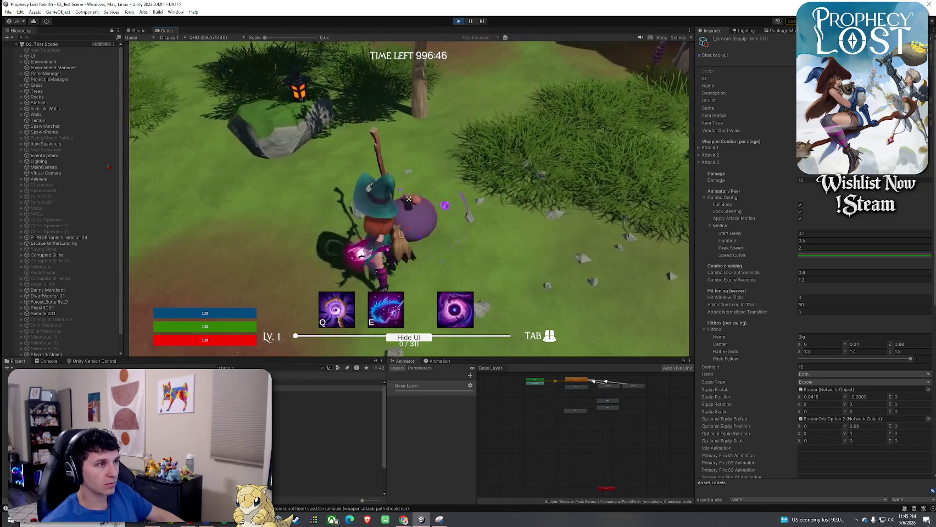
- Raise Attack 3's lead-in to 55 ticks and test the swing timing again
left_click(813, 305)
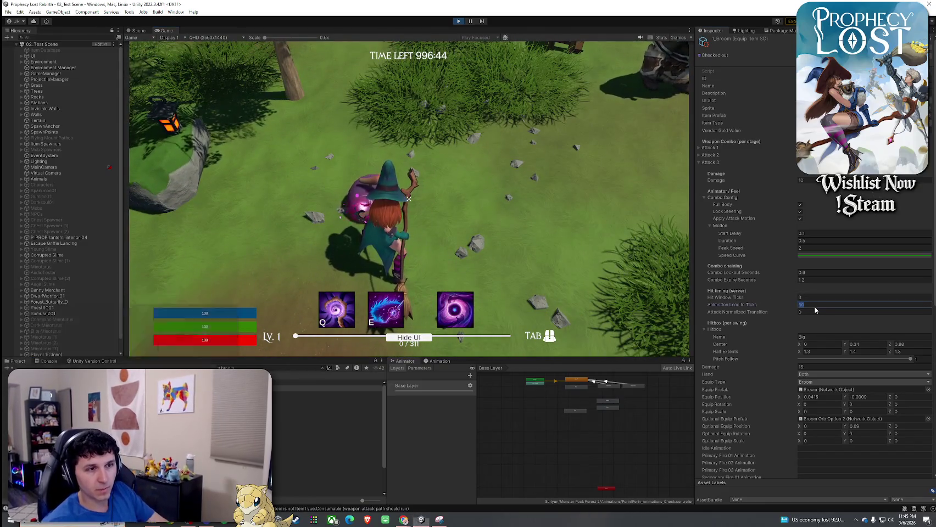
left_click(409, 198)
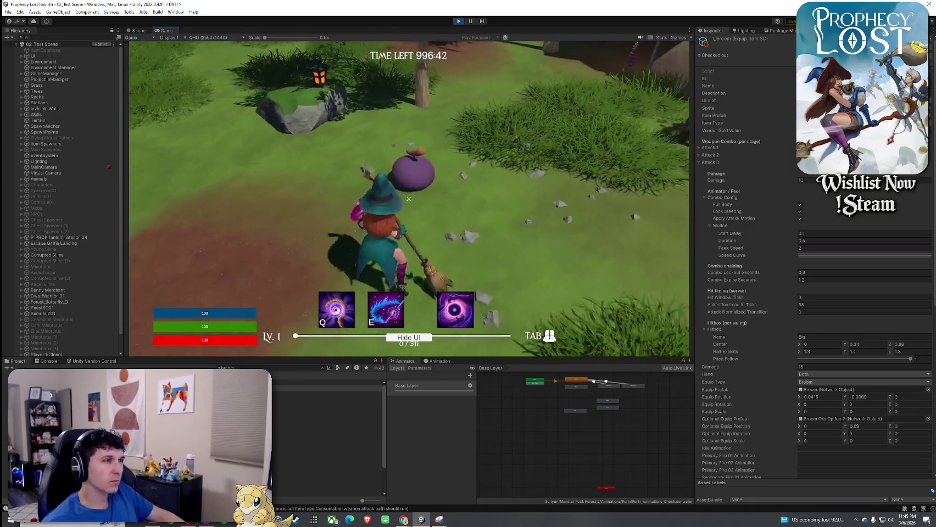
left_click(409, 198)
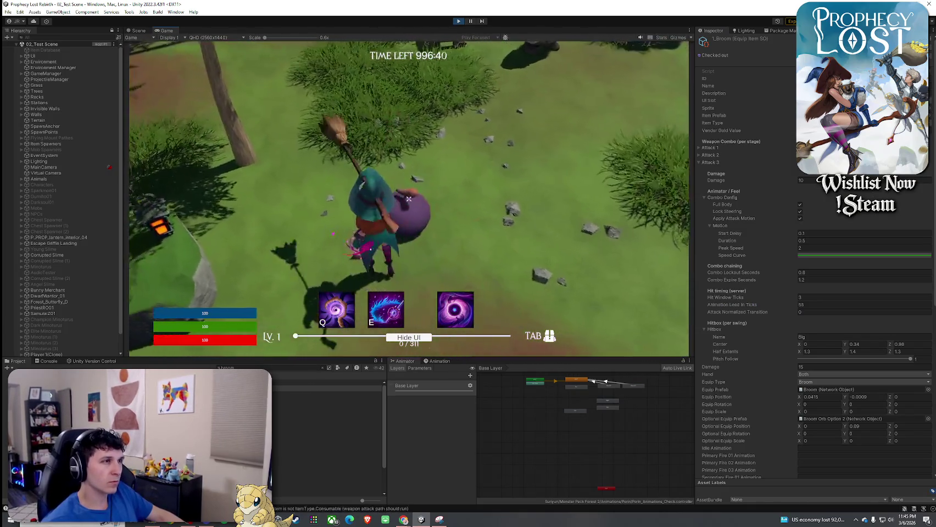
left_click(408, 198)
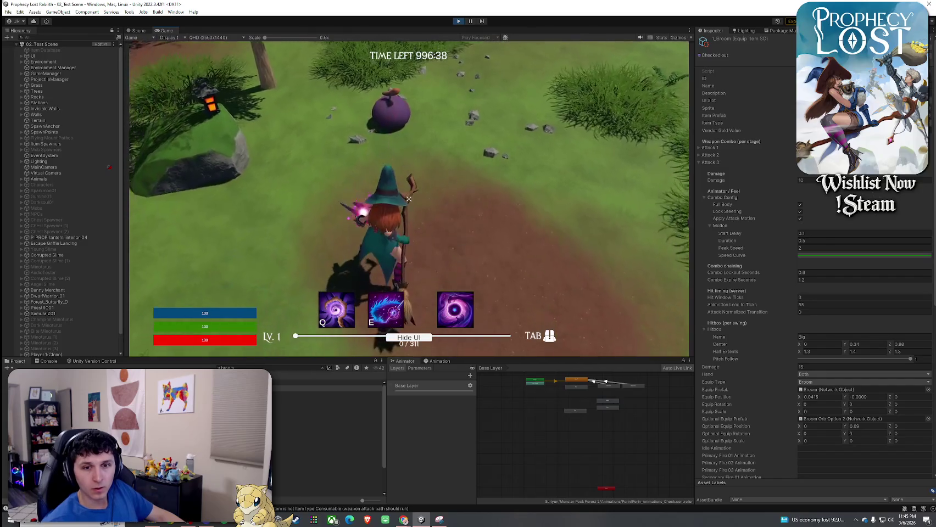
- Release the game with Esc and maximize the Game view with Shift+Space
key("Escape")
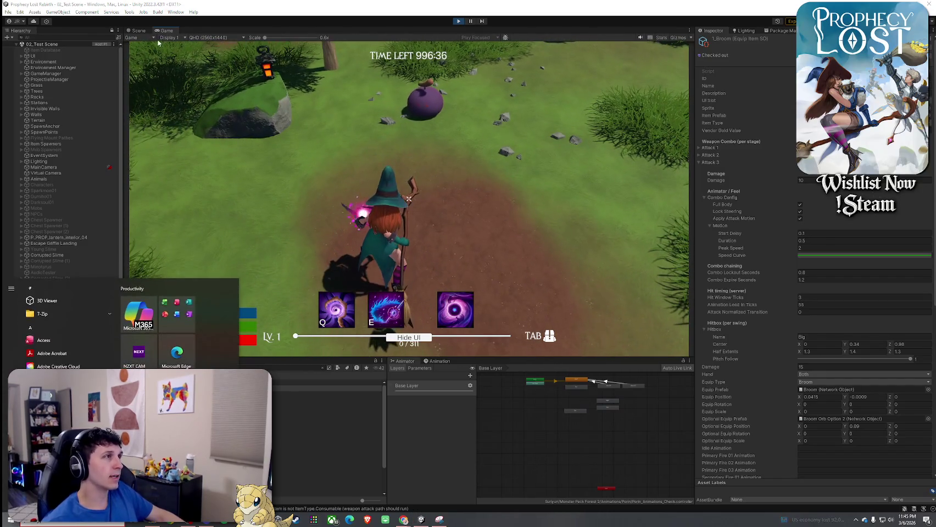
key("shift+space")
left_click(431, 180)
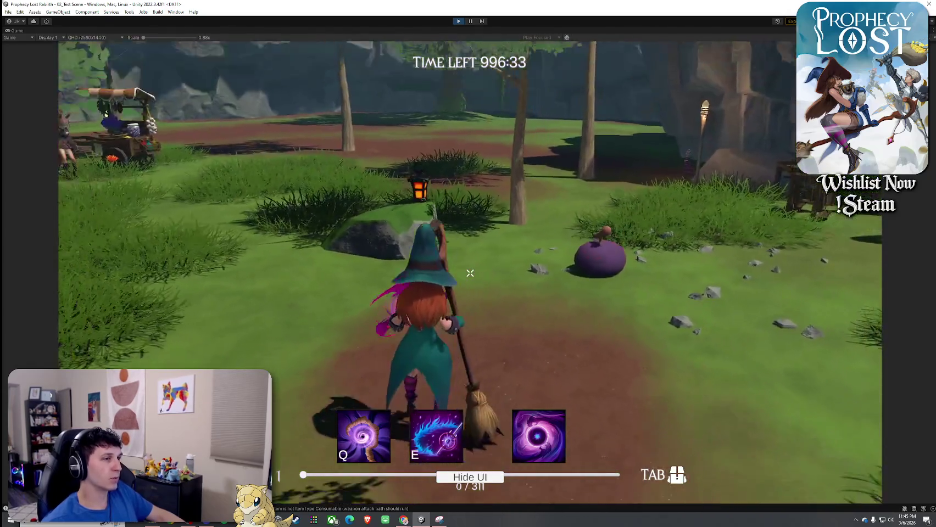
- Chain broom combo slashes while walking the witch toward the forge
left_click(470, 273)
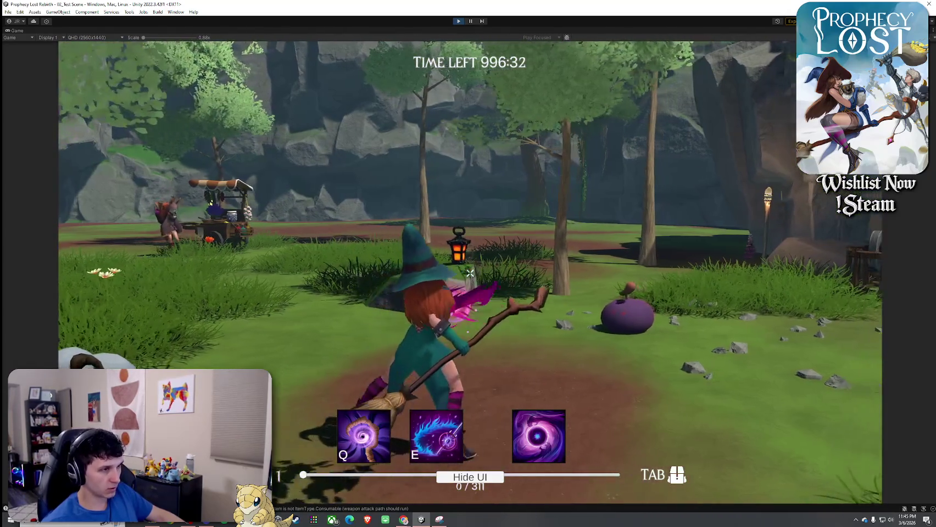
key("w")
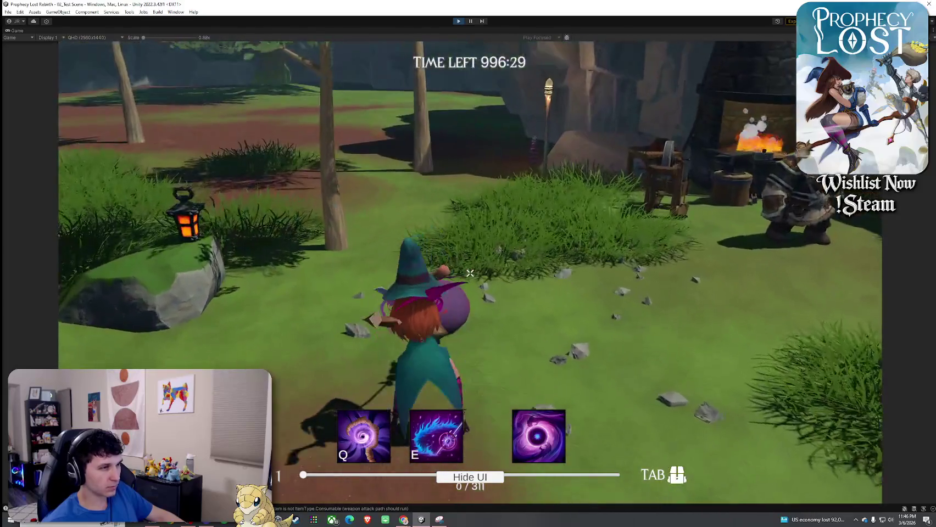
left_click(469, 273)
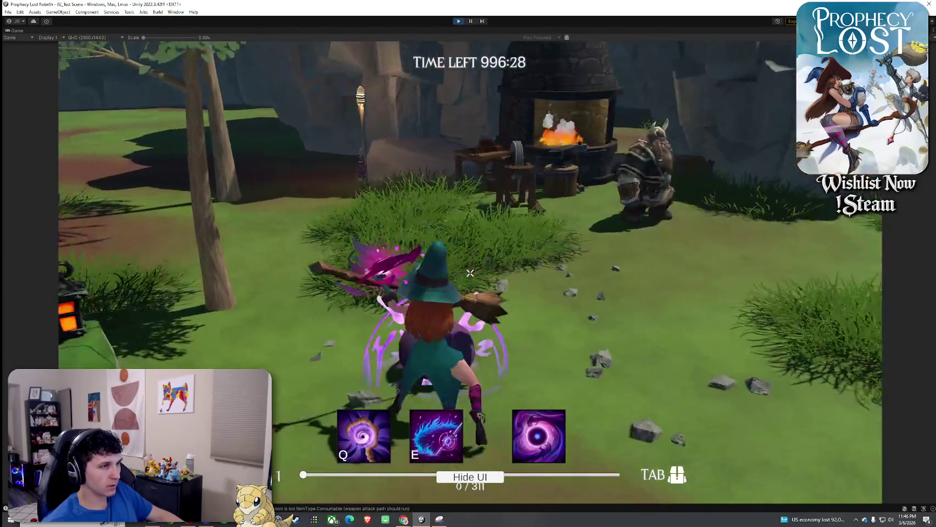
key("w")
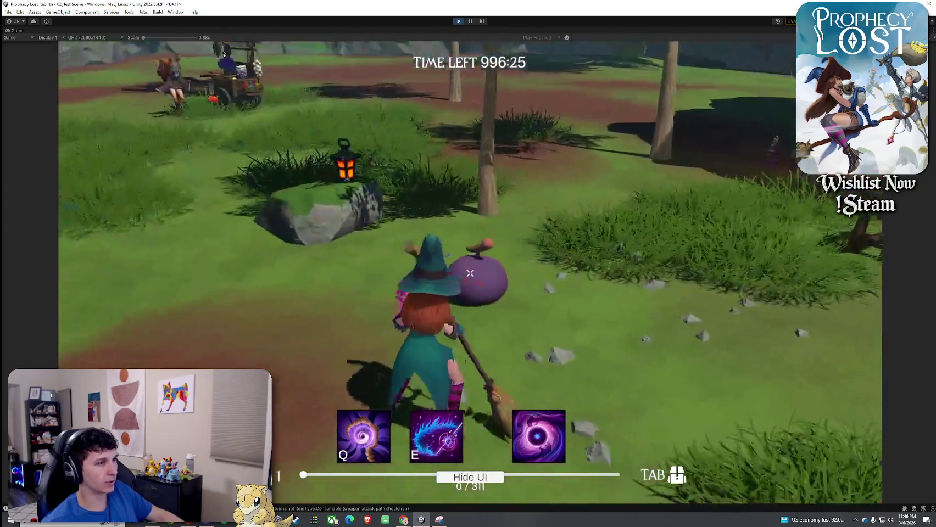
left_click(469, 273)
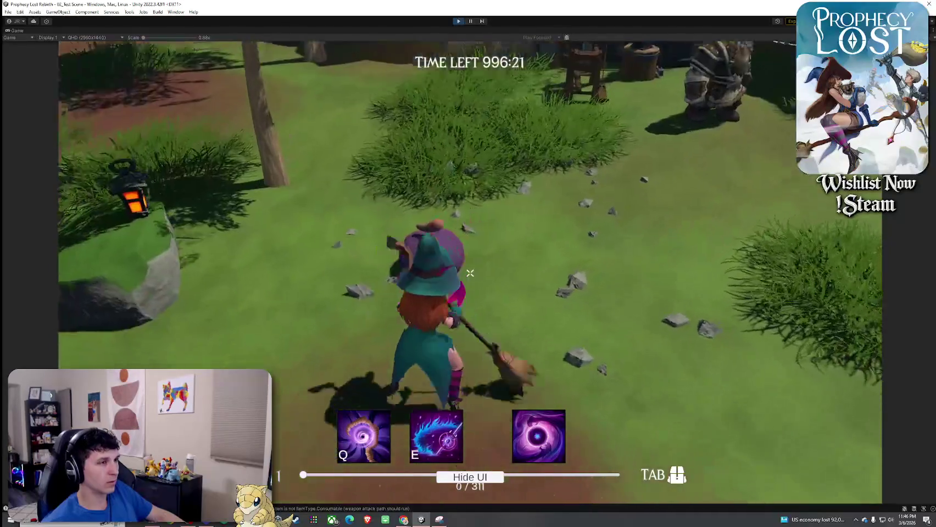
left_click(470, 273)
left_click(469, 273)
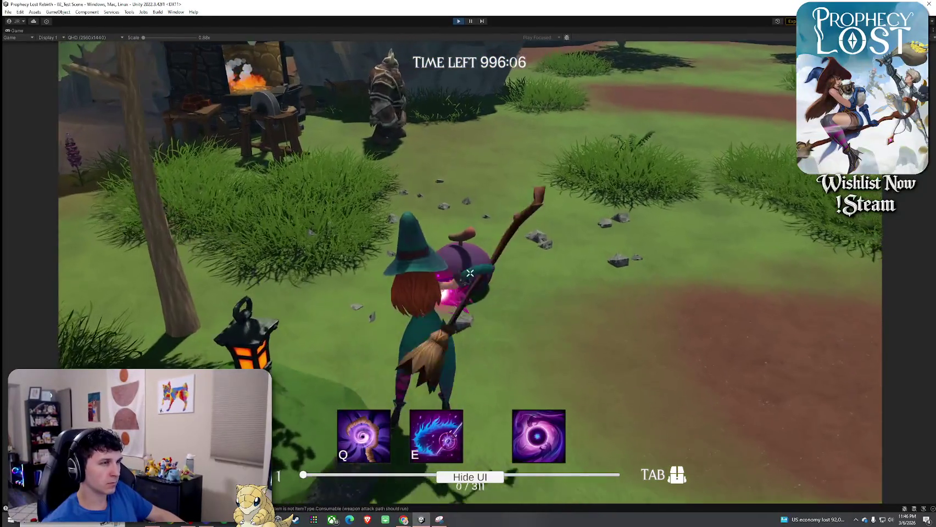
- Run toward the cliffs chaining more magenta slashes, then open the inventory
key("w")
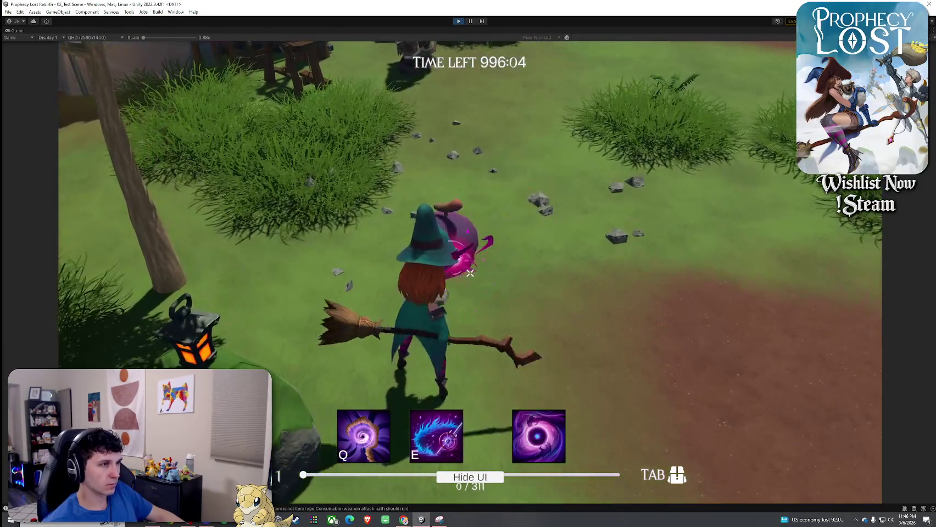
left_click(469, 273)
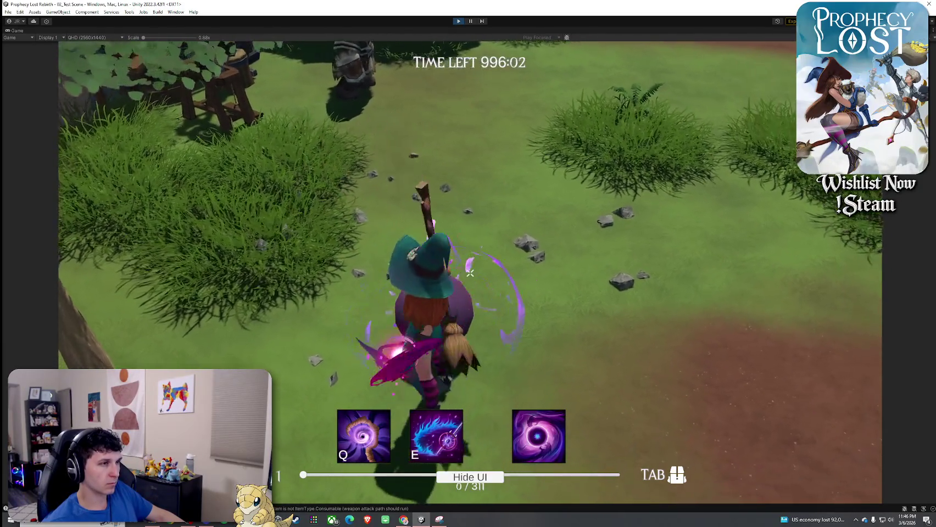
key("w")
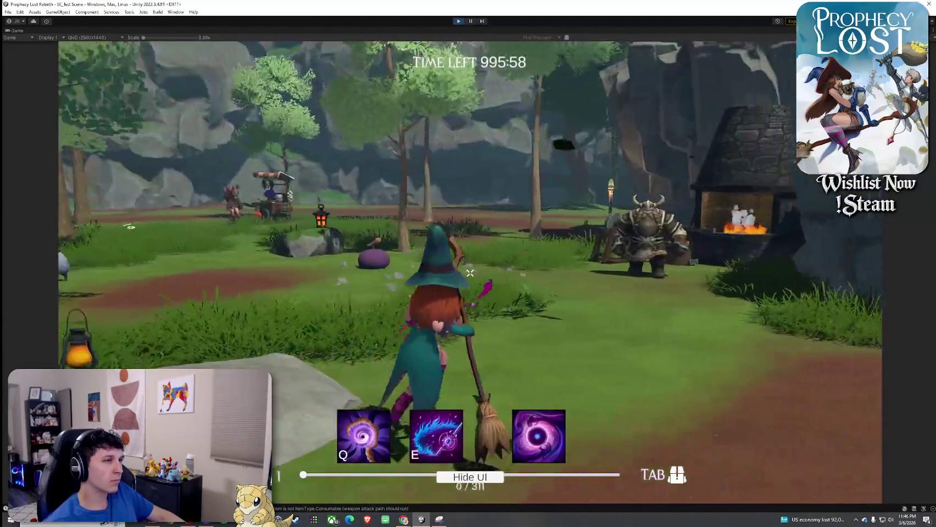
left_click(469, 273)
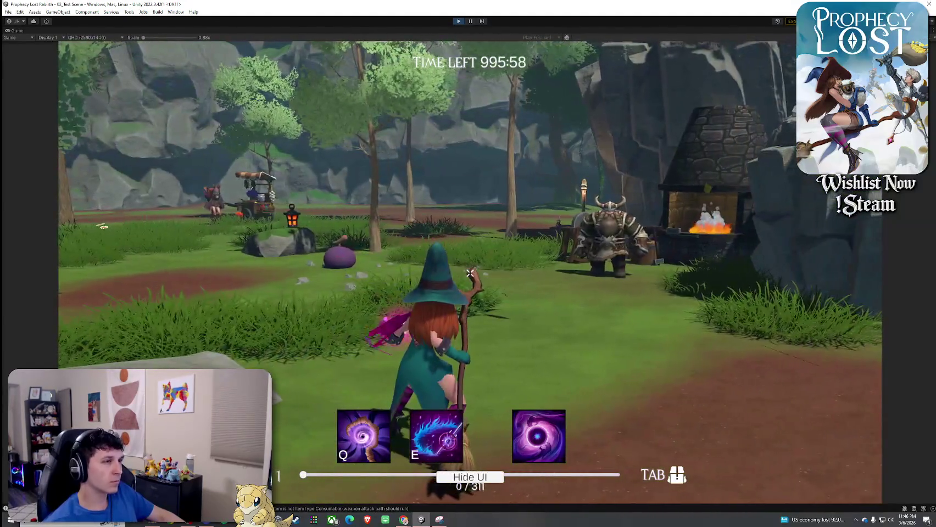
left_click(470, 273)
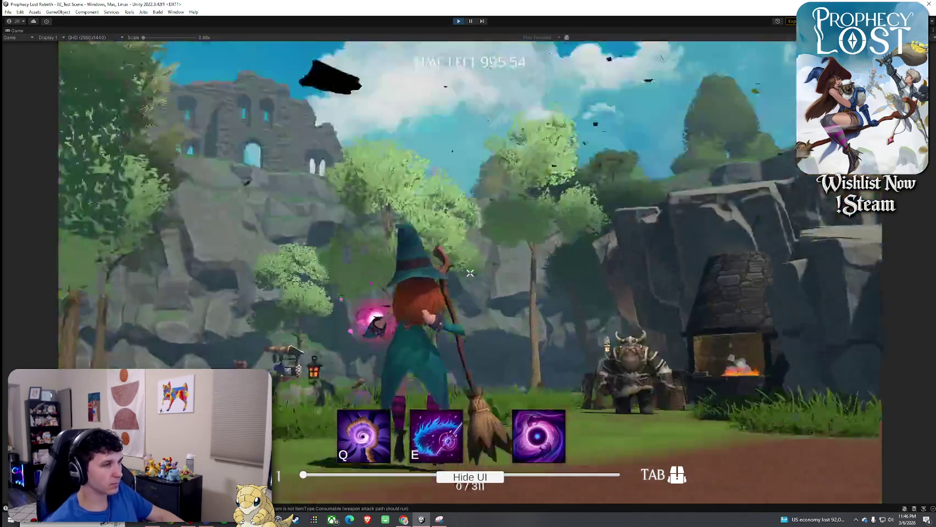
left_click(469, 273)
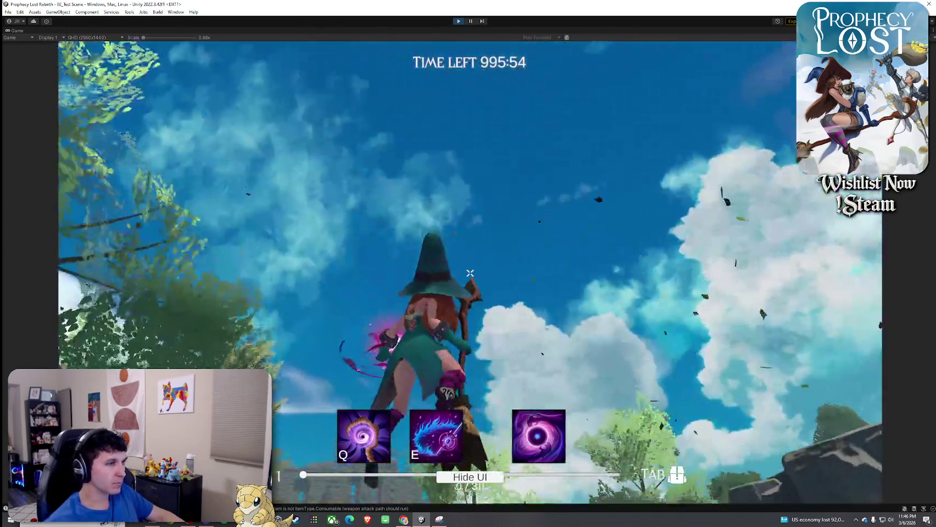
left_click(469, 272)
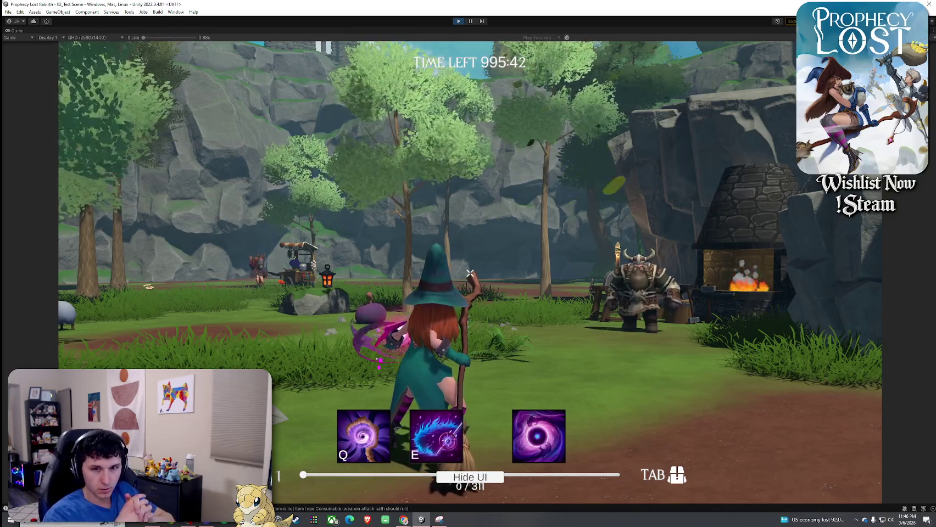
key("Tab")
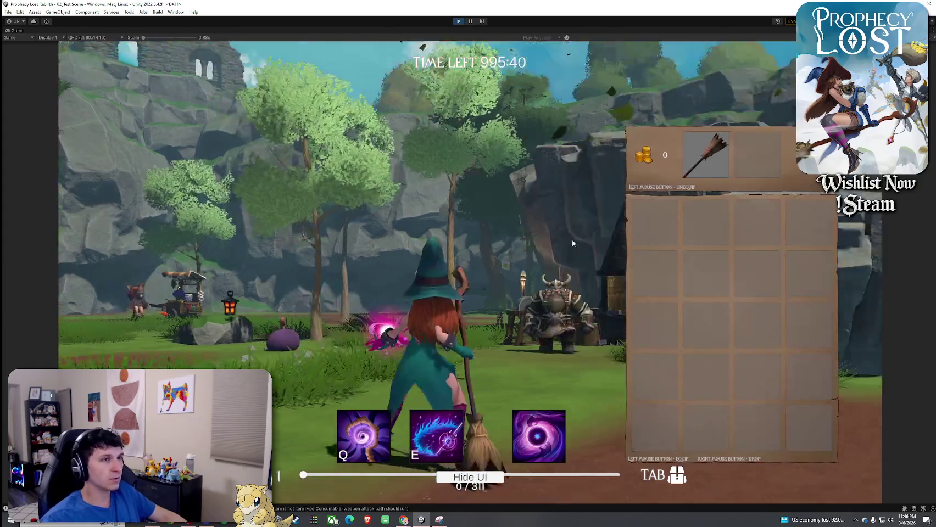
- Re-equip the broom by dragging it from the inventory grid to the equip slot
key("Tab")
key("w")
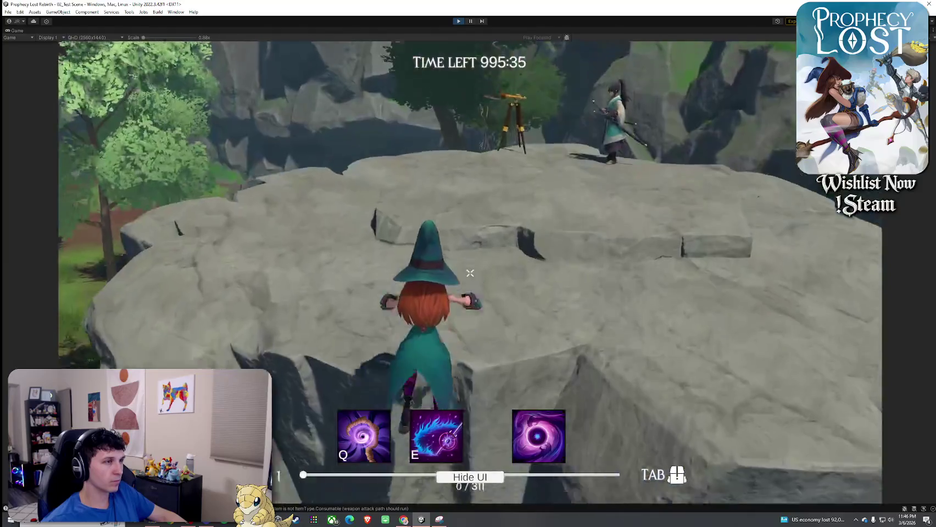
key("Tab")
left_click_drag(666, 215, 699, 151)
key("Tab")
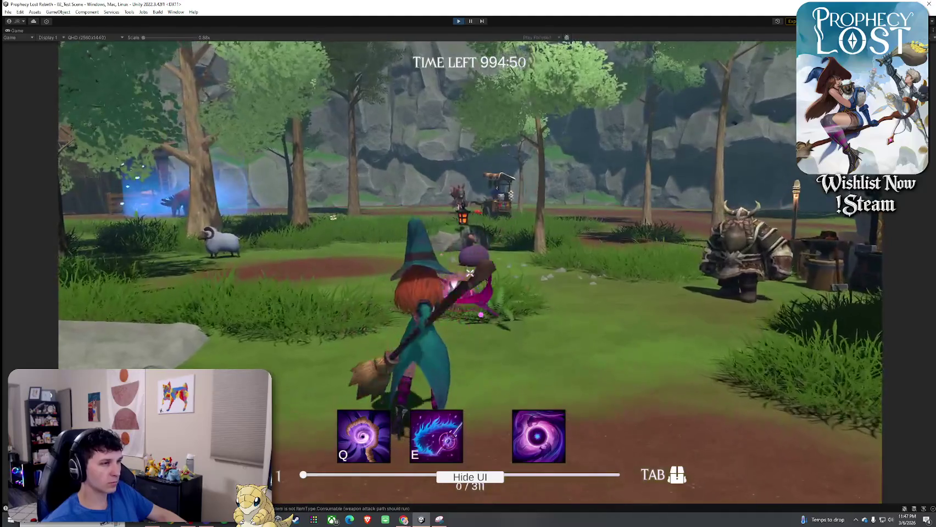
- Test several broom combo swings beside the purple slime
left_click(470, 273)
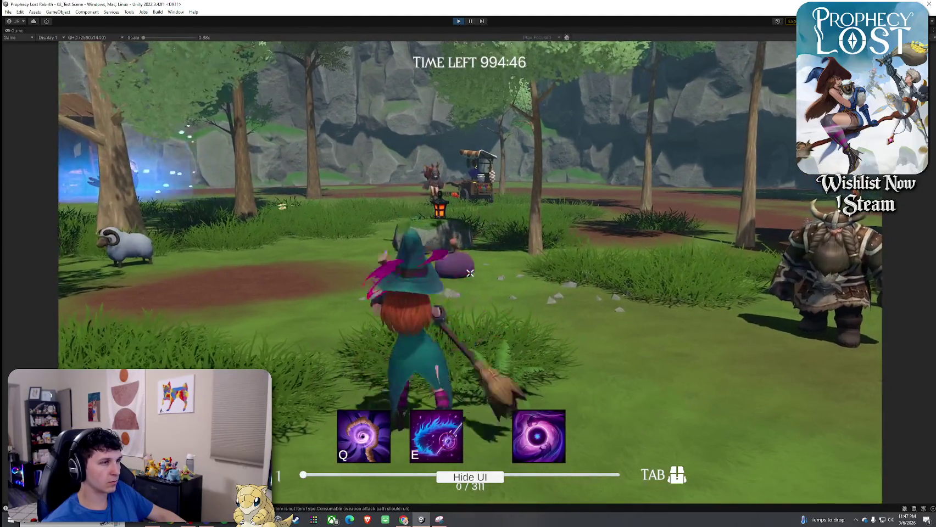
left_click(469, 273)
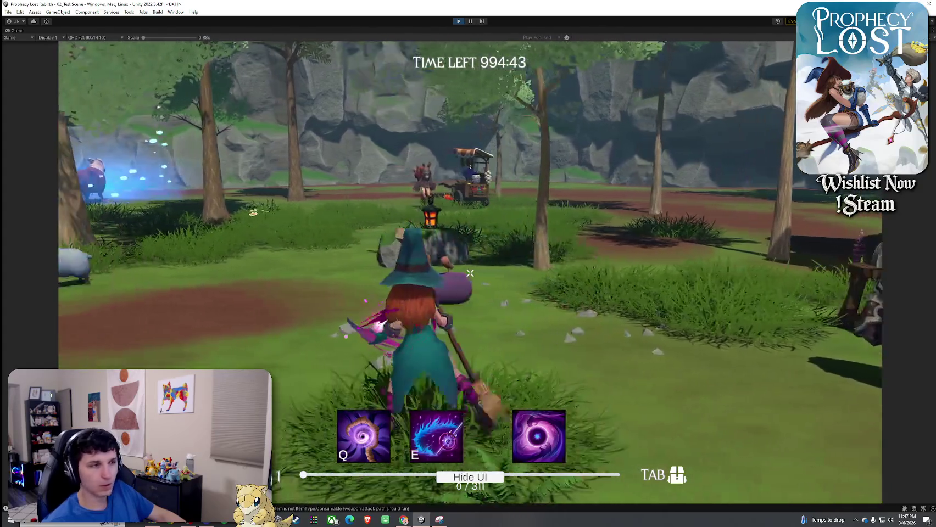
left_click(469, 273)
left_click(469, 272)
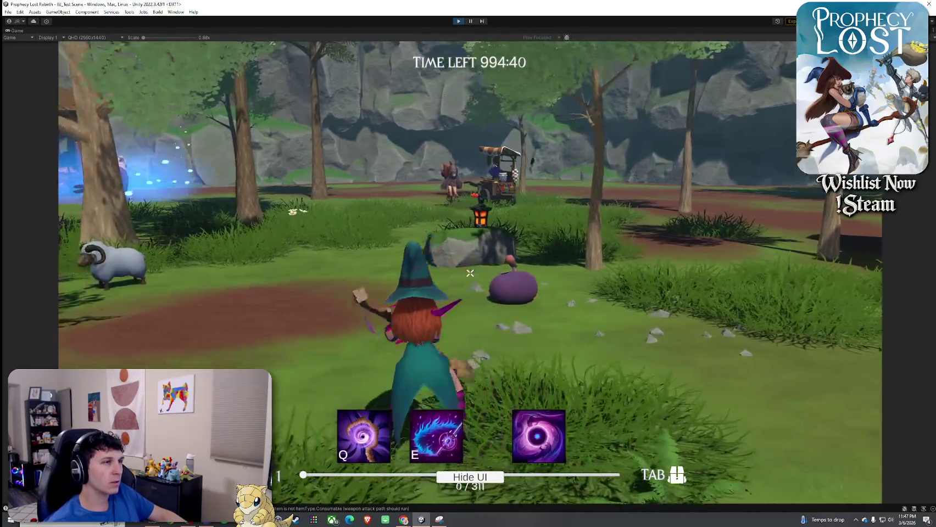
left_click(469, 272)
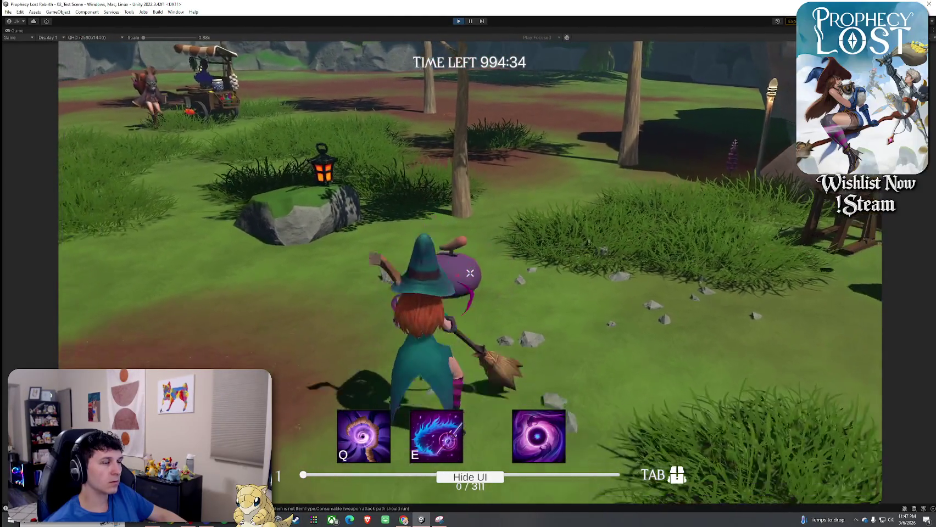
left_click(470, 272)
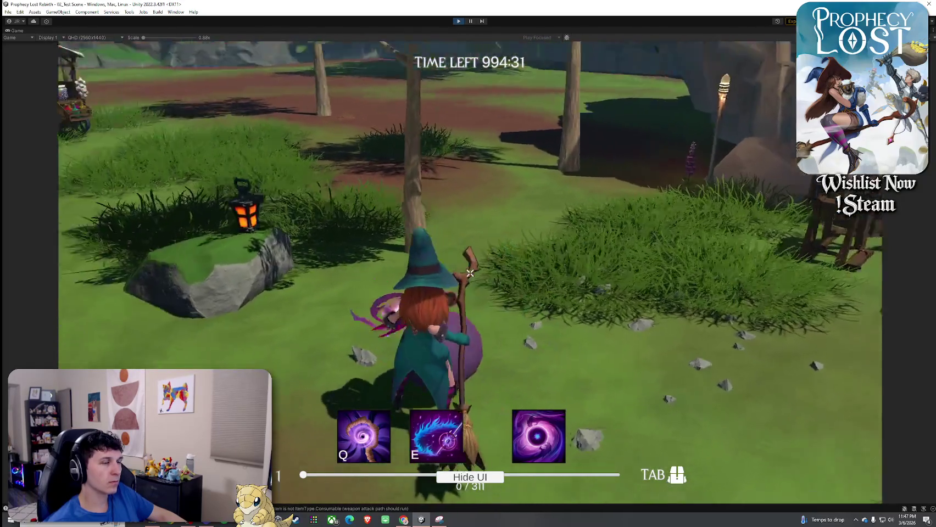
left_click(470, 272)
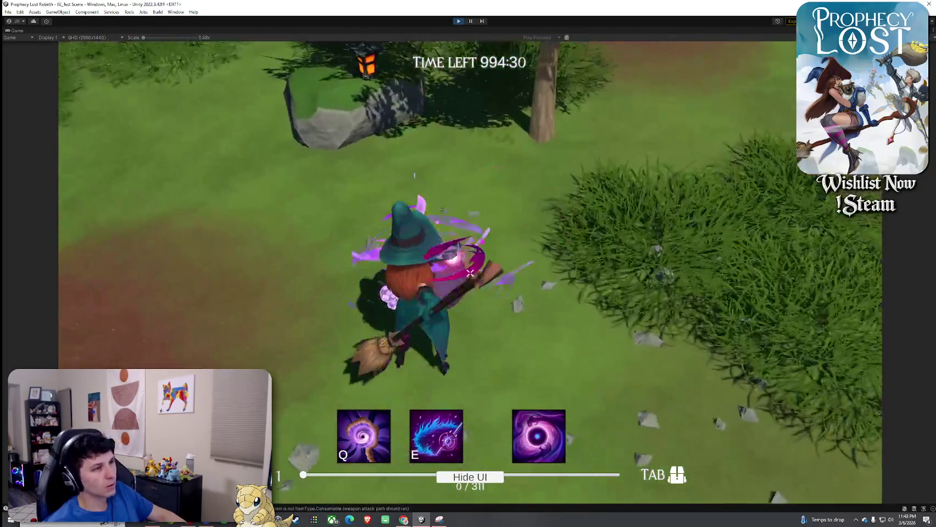